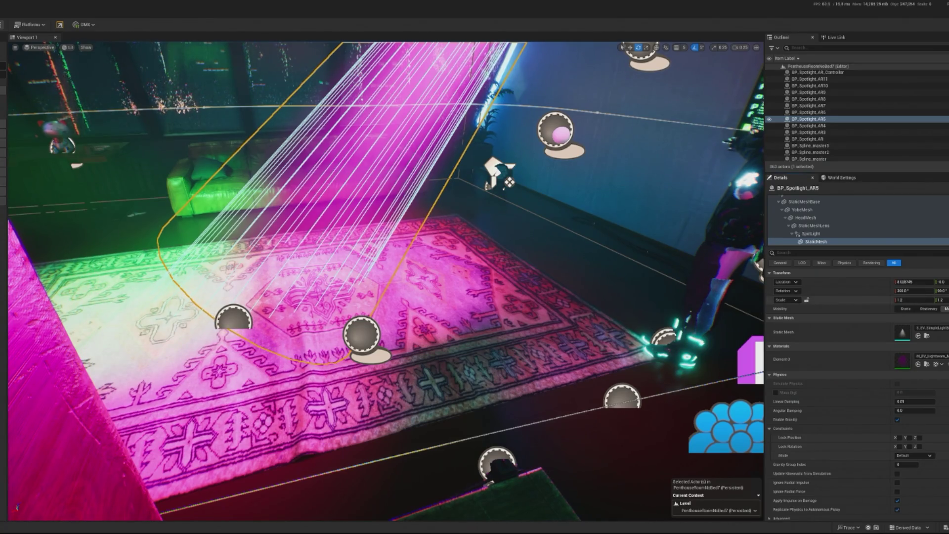
Filter Details to visibility settings and hide the BP_Spotlight_AR10 StaticMesh beam.
left_click_drag(671, 314, 671, 314)
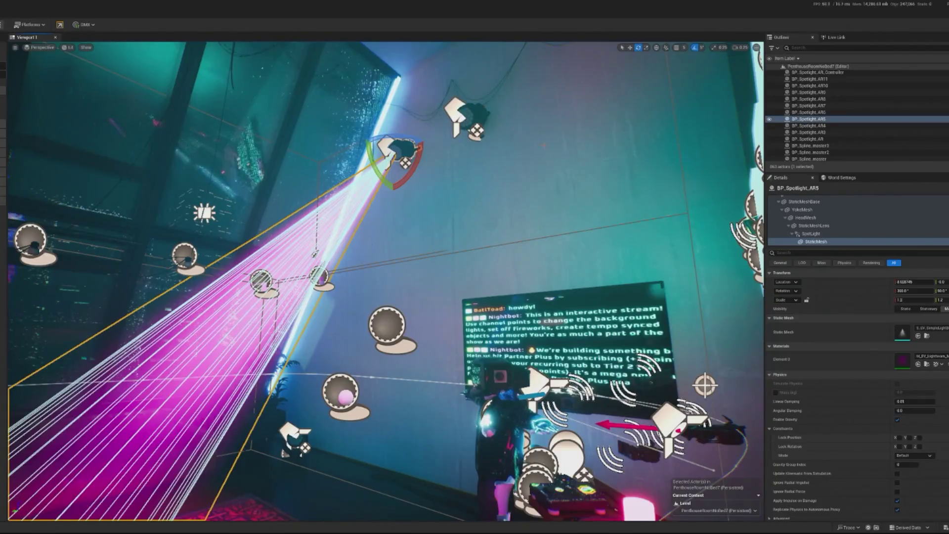
left_click(815, 253)
type("vis")
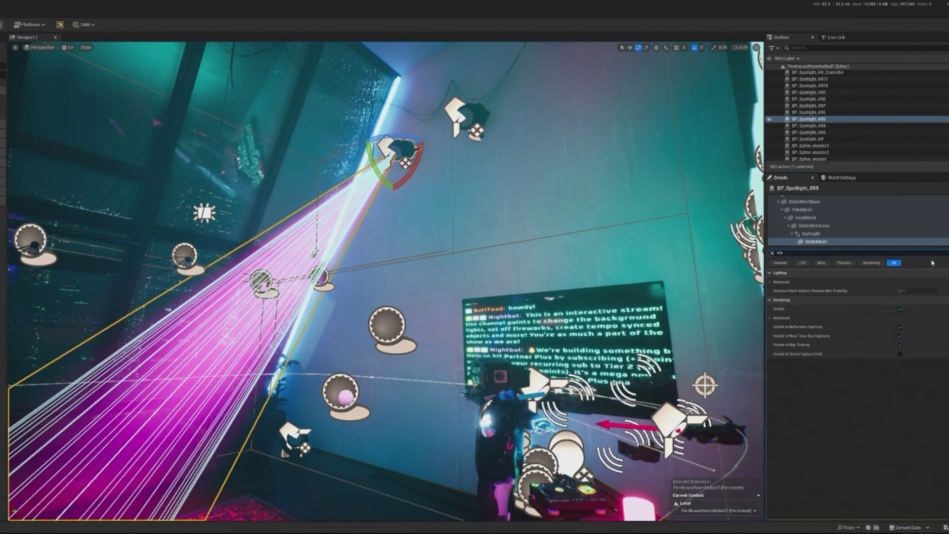
left_click(900, 309)
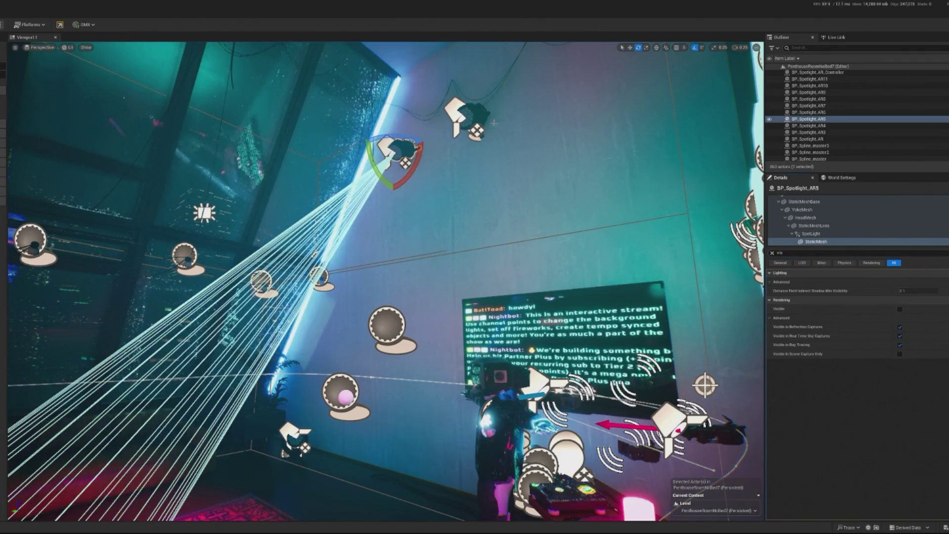
left_click(490, 122)
double_click(816, 242)
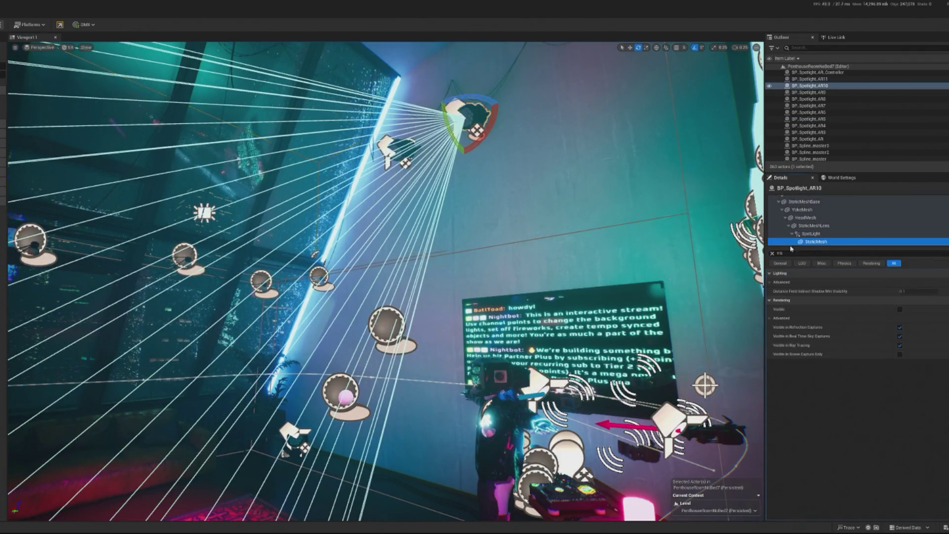
left_click(900, 310)
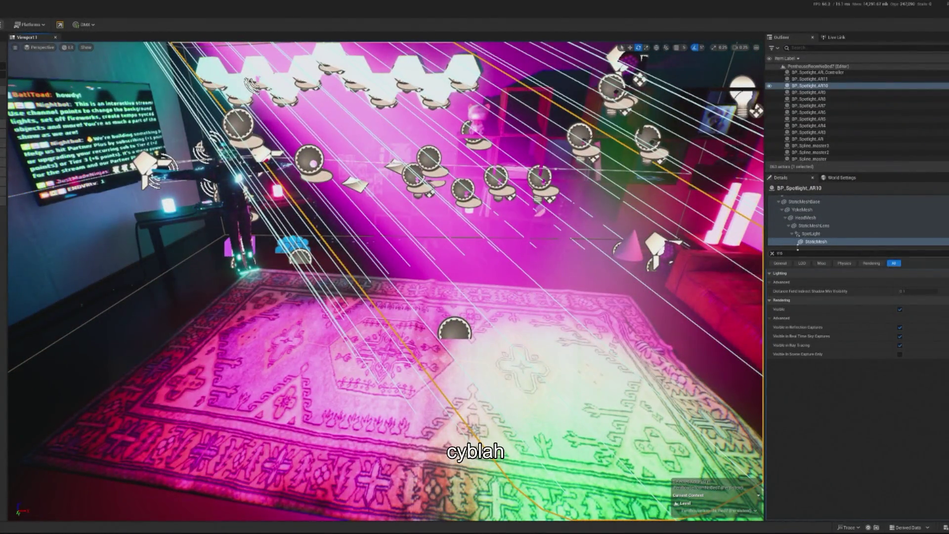
left_click(773, 253)
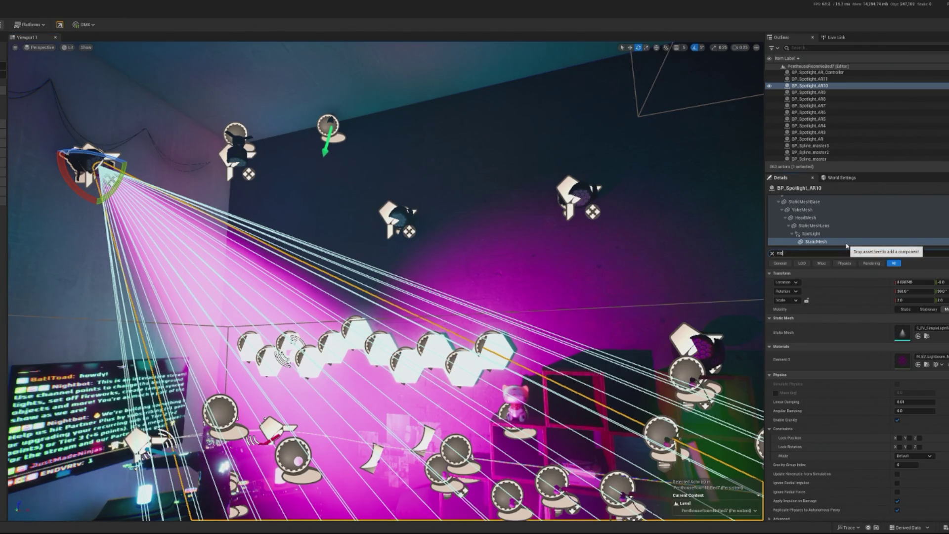
left_click(900, 309)
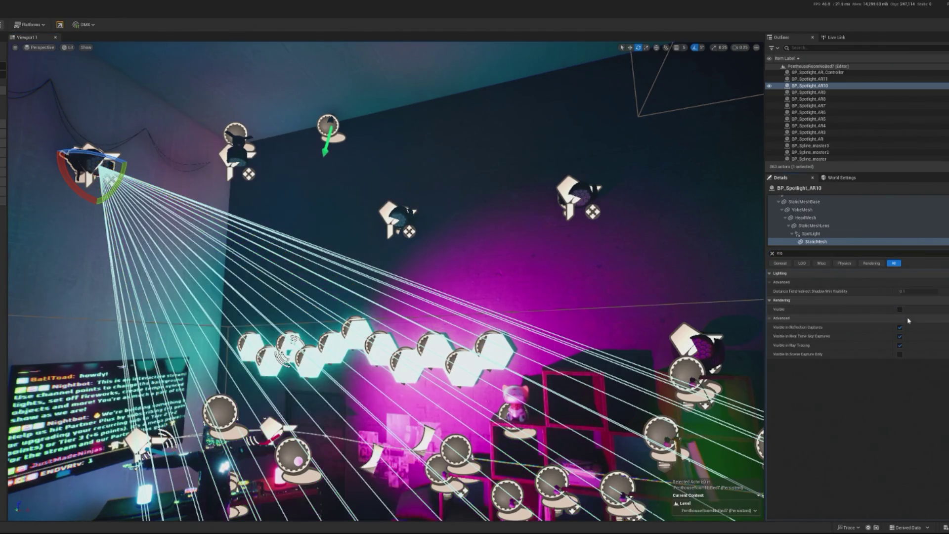
Fly forward through the penthouse room and start Play-in-Editor with Alt+P.
key("w")
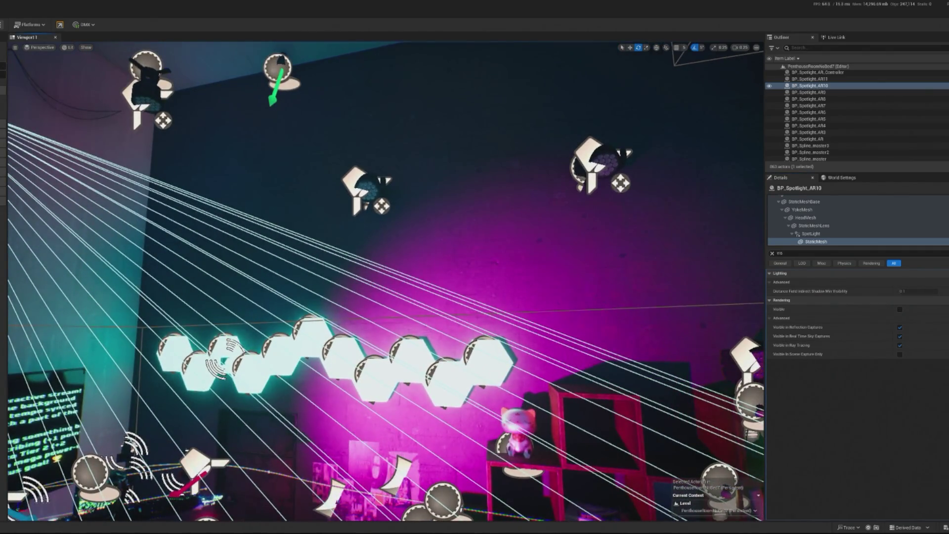
key("w")
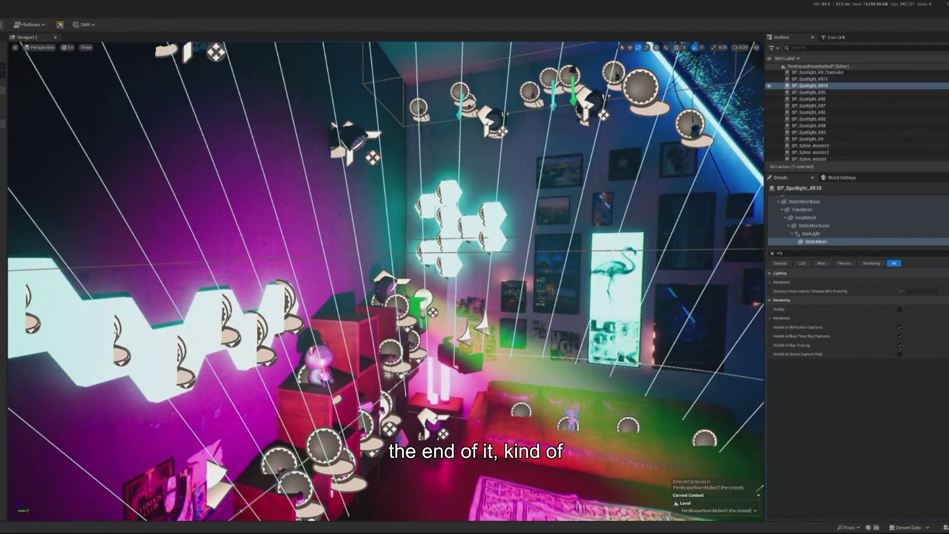
key("alt+p")
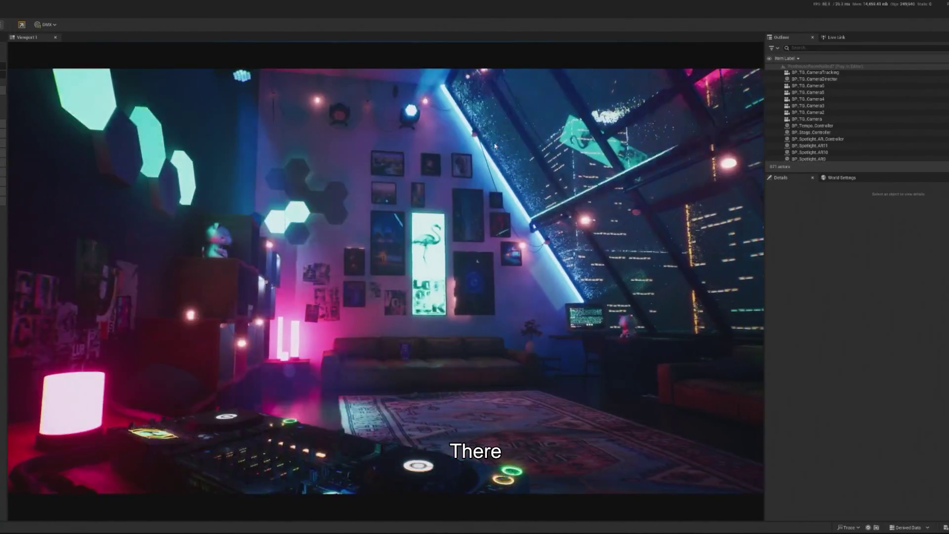
End the Play-in-Editor session with Esc to return to level editing.
key("Escape")
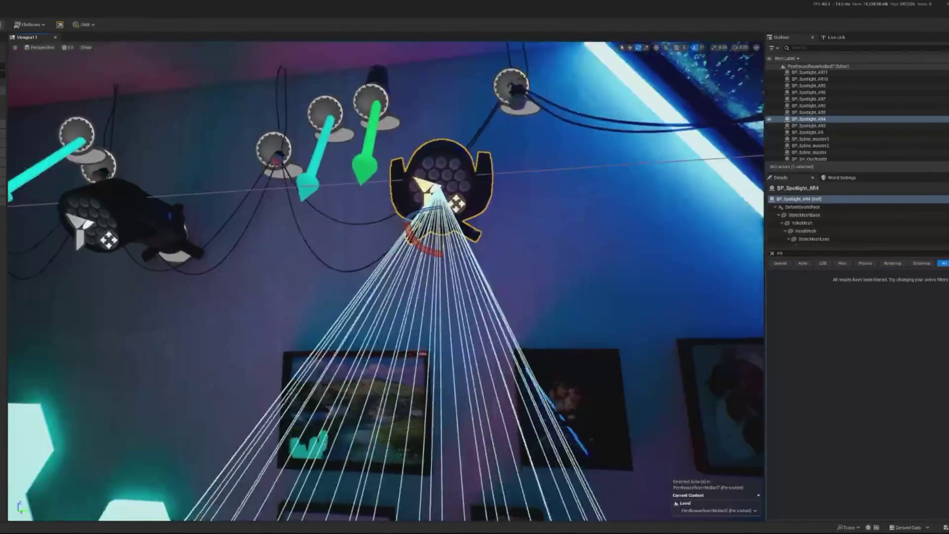
Rotate the BP_Spotlight_AR4 HeadMesh by 5 degrees and clear the property filter.
left_click(806, 231)
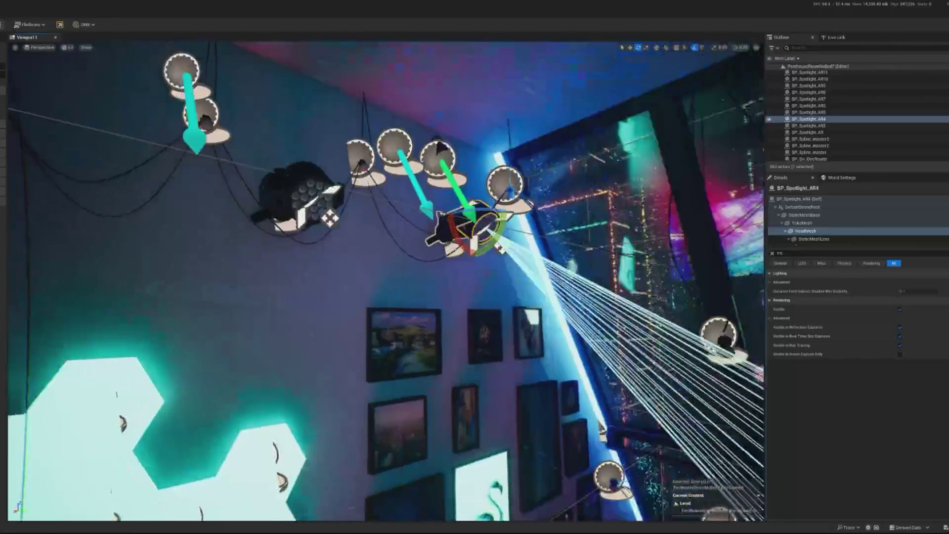
left_click_drag(483, 249, 476, 242)
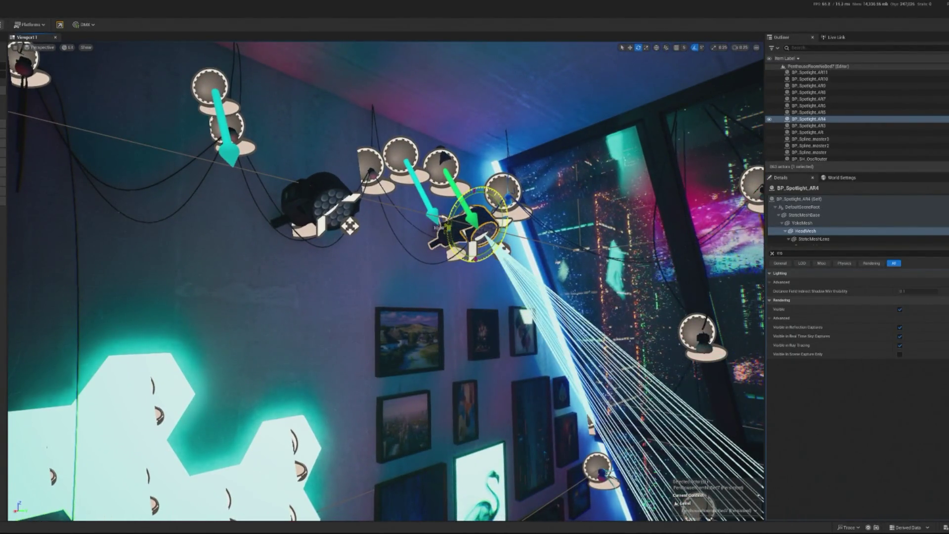
left_click(771, 253)
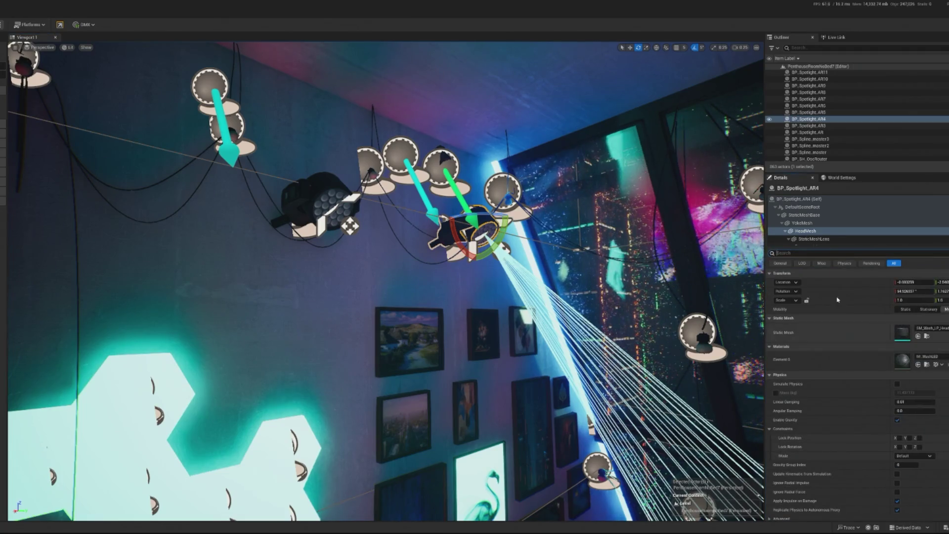
Select the BP_Spotlight_AR4 actor and BP_Spotlight_AR11, then start another play test.
left_click(803, 199)
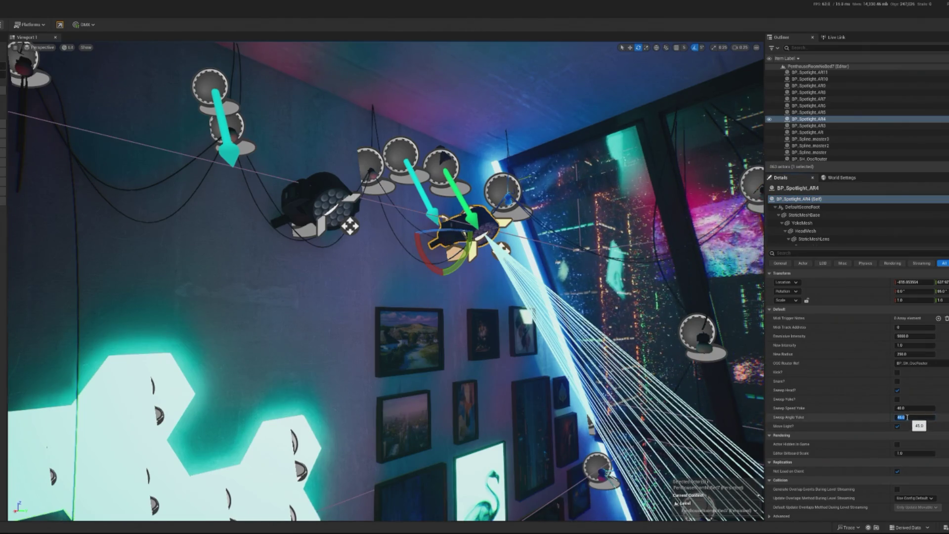
left_click(307, 202)
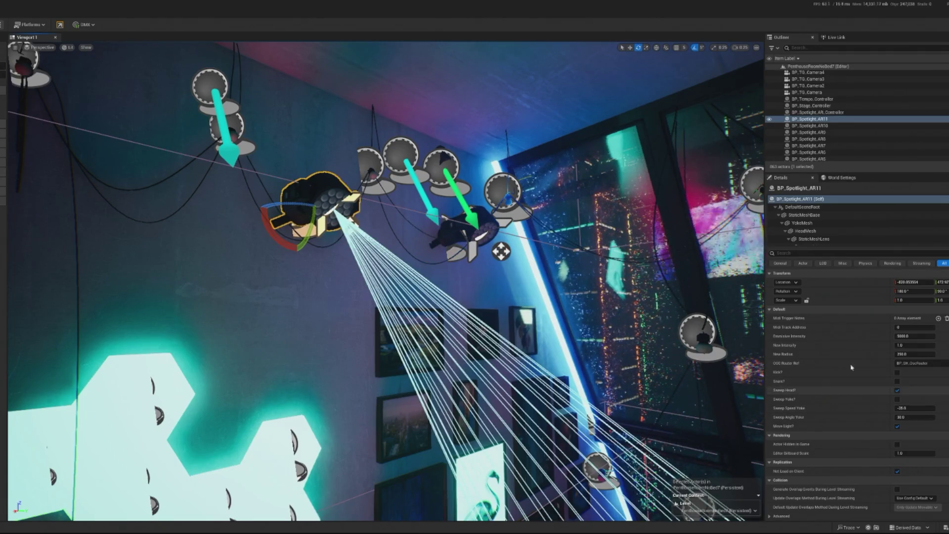
key("alt+p")
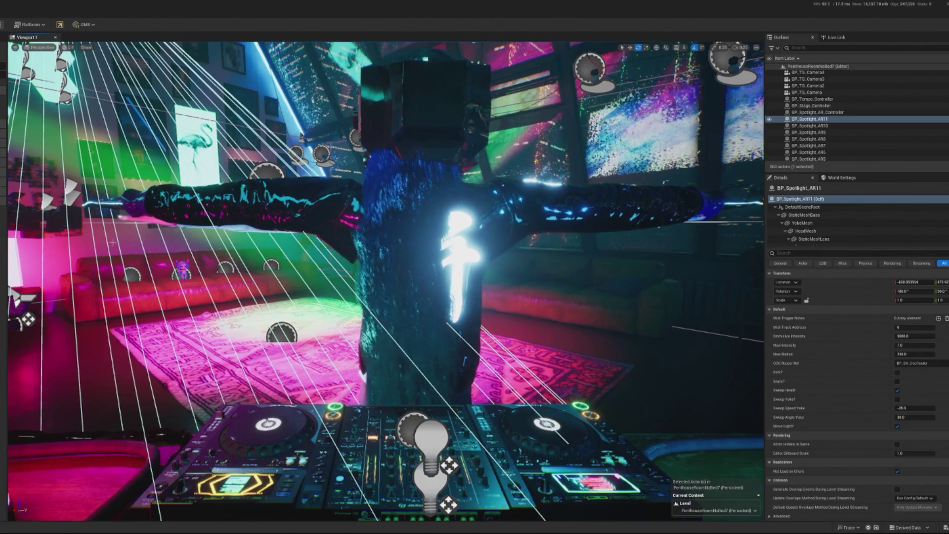
Save the level and open BP_TwitchHandler via an Outliner search for 'tw'.
key("ctrl+s")
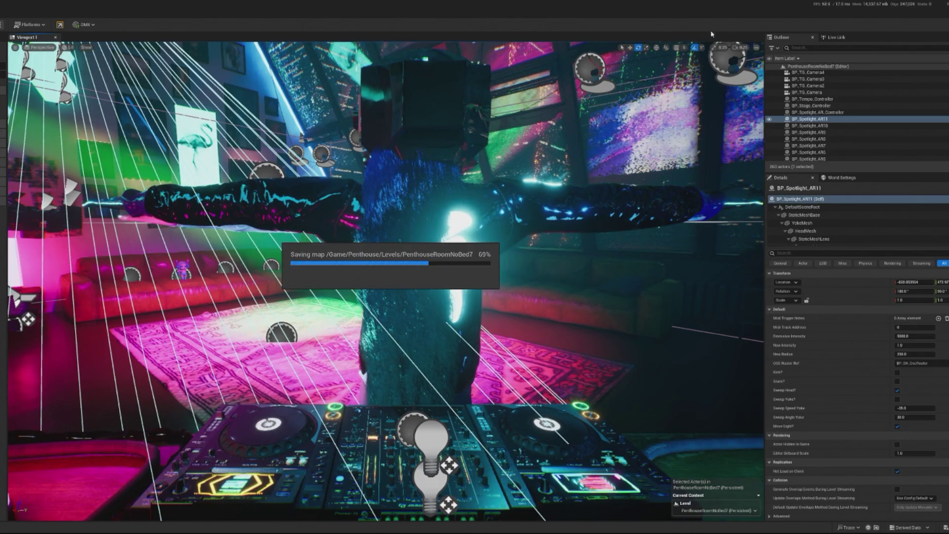
left_click(811, 47)
type("tw")
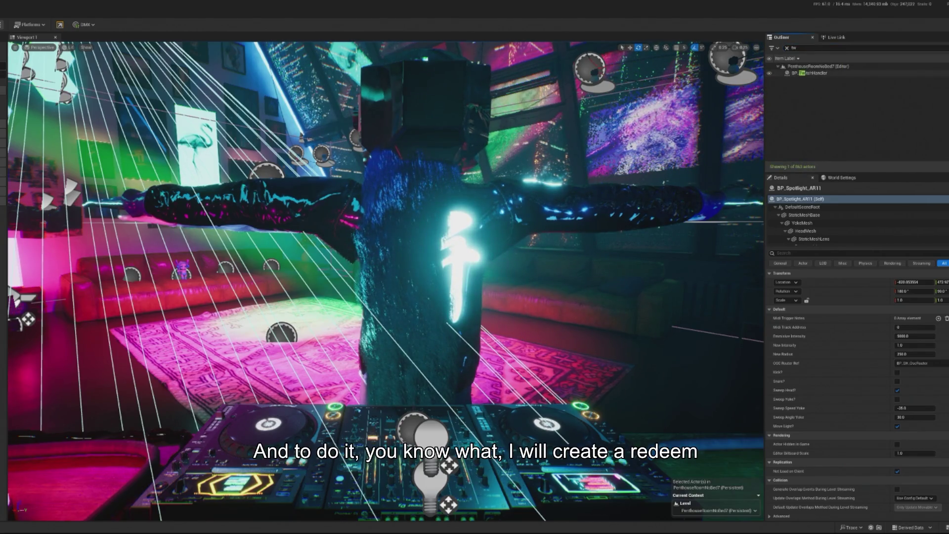
double_click(811, 73)
Navigate the Event Graph around the Switch on Name node, briefly checking the level.
scroll(500, 291, "up", 5)
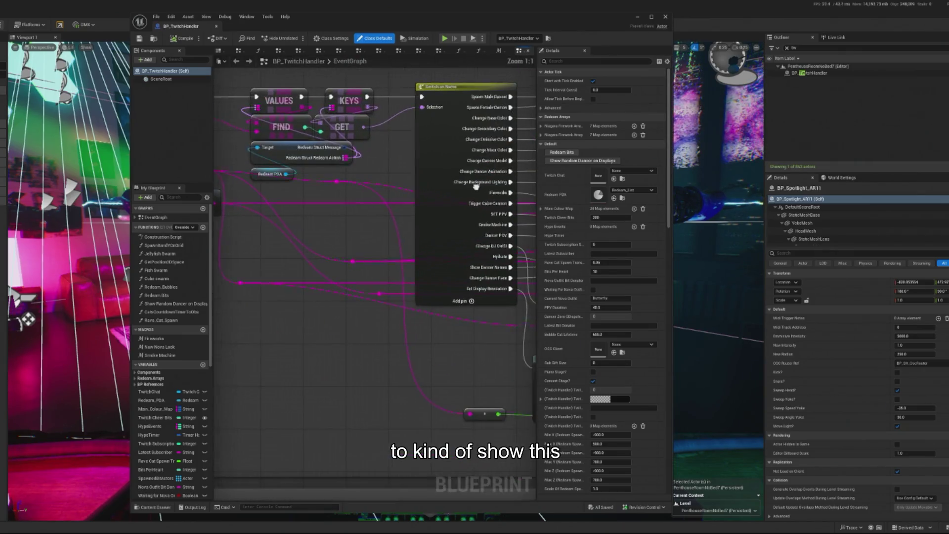
left_click_drag(475, 186, 387, 213)
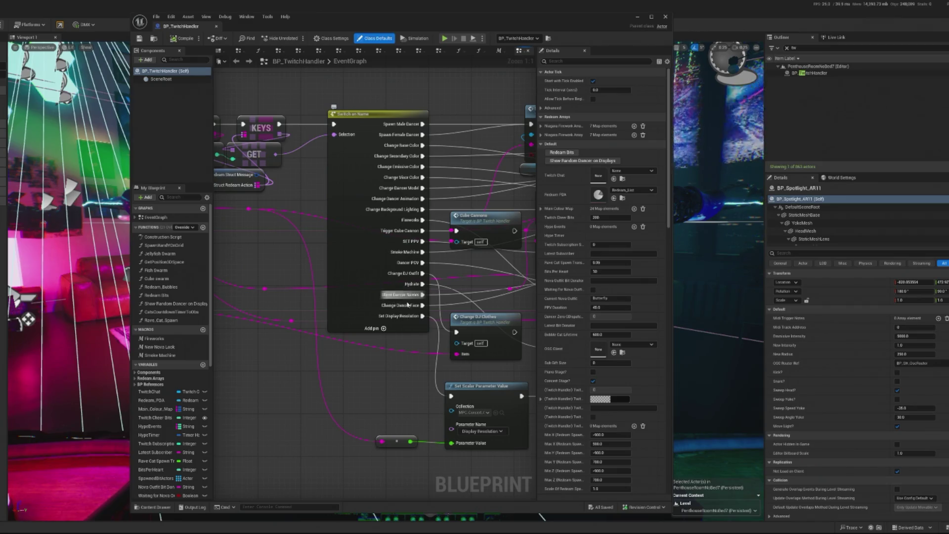
scroll(409, 305, "down", 3)
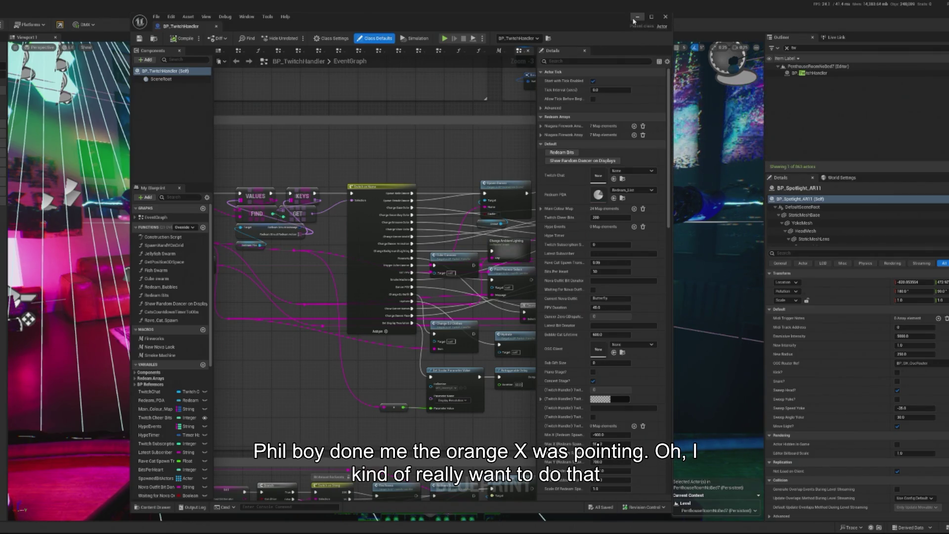
left_click(637, 18)
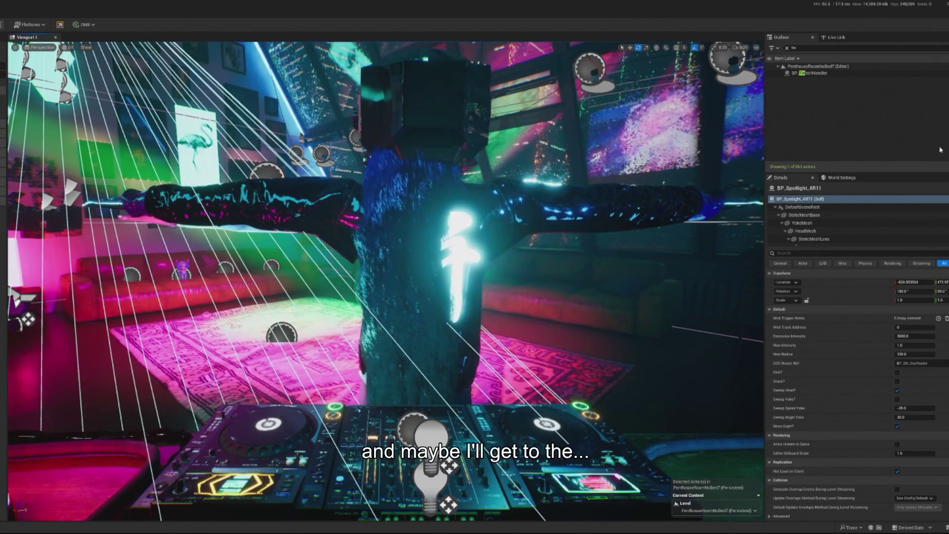
key("alt+Tab")
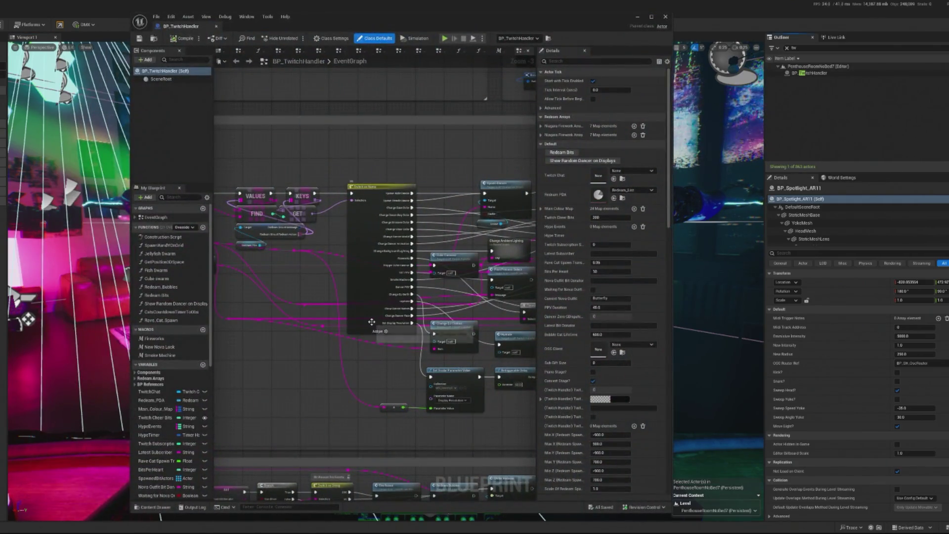
Nudge Switch on Name left, open Redeem_List from the Redeem PDA variable, then return to BP_TwitchHandler.
left_click(372, 322)
left_click_drag(372, 322, 363, 318)
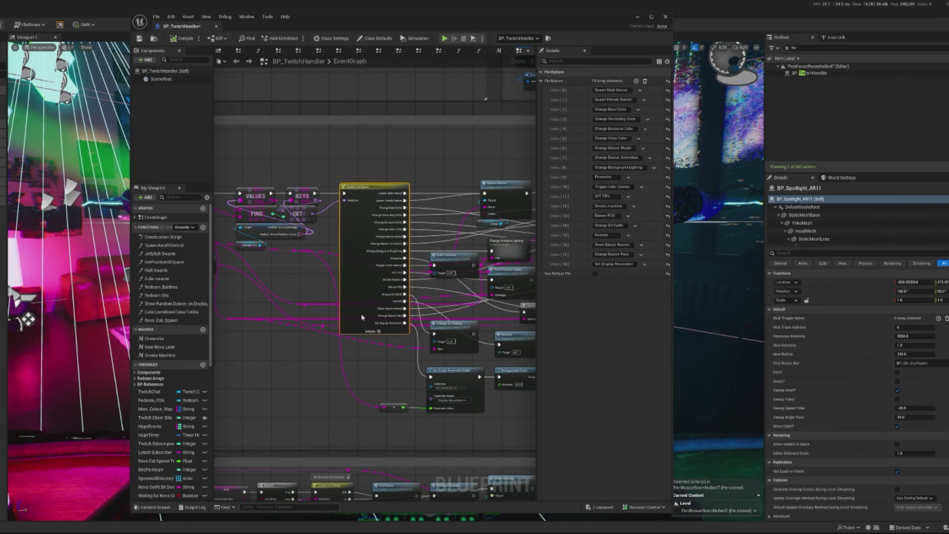
left_click(244, 246)
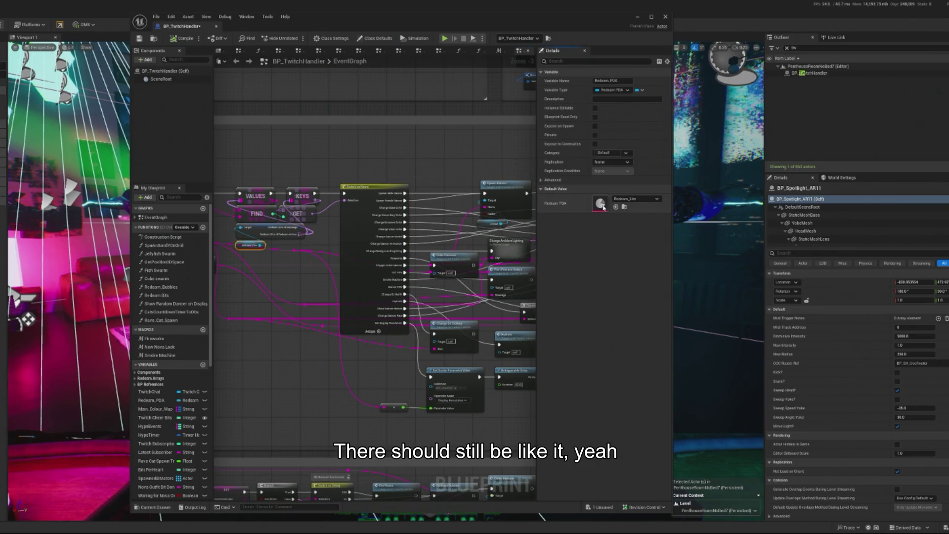
double_click(603, 208)
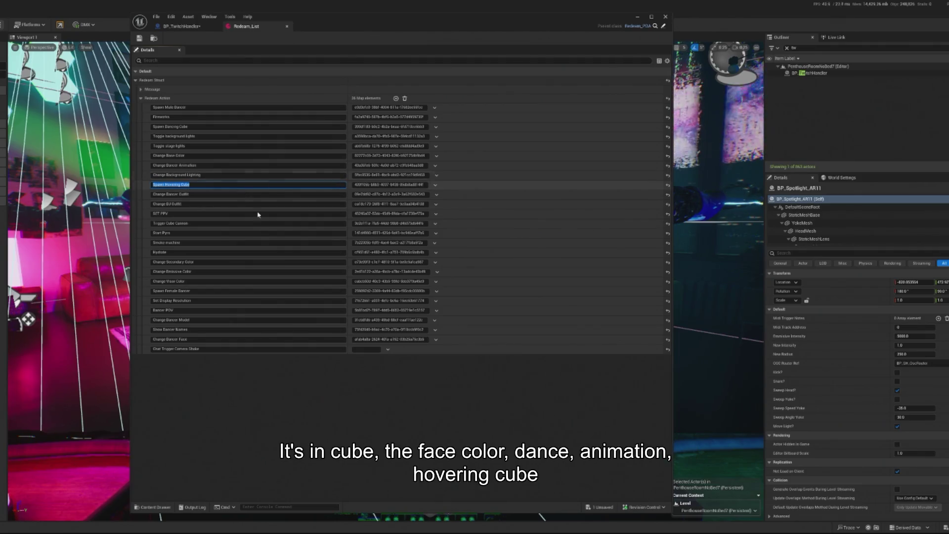
left_click(171, 27)
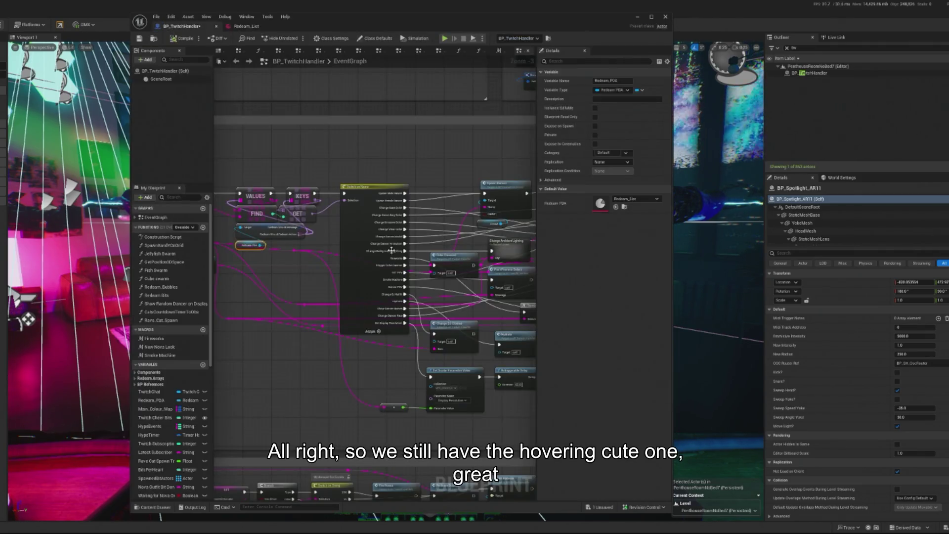
Rename Switch on Name's Index 19 pin to 'Spawn Hovering Cube' and wire it to a Reroute node.
scroll(413, 328, "up", 3)
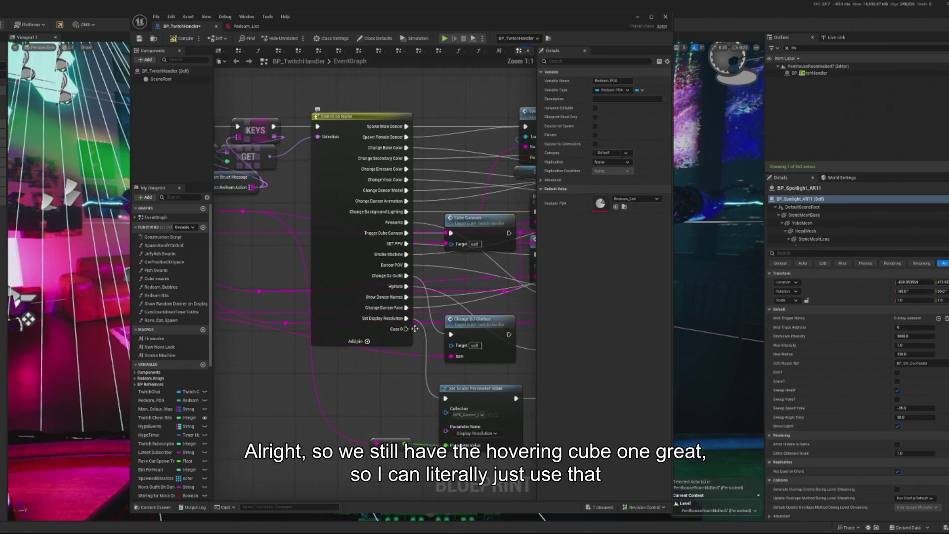
left_click(367, 327)
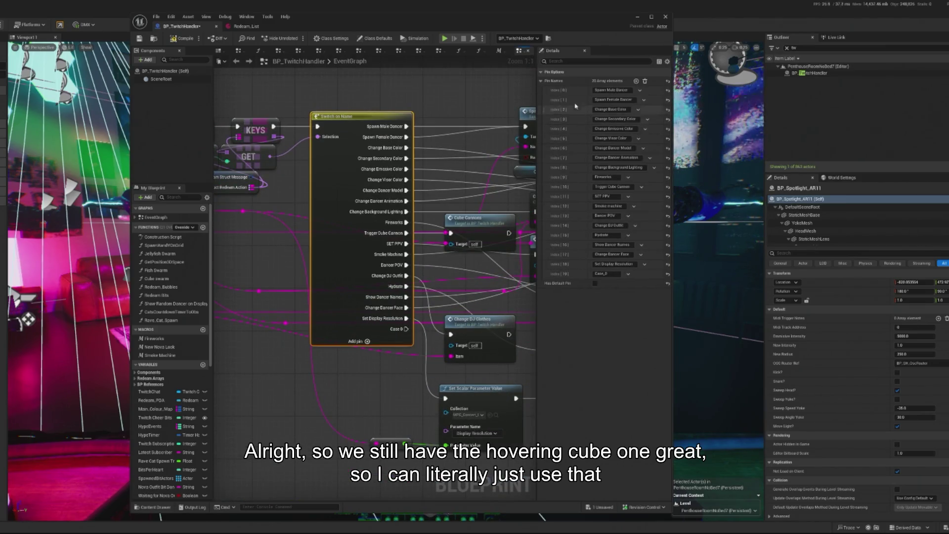
type("Spawn Hovering Cube")
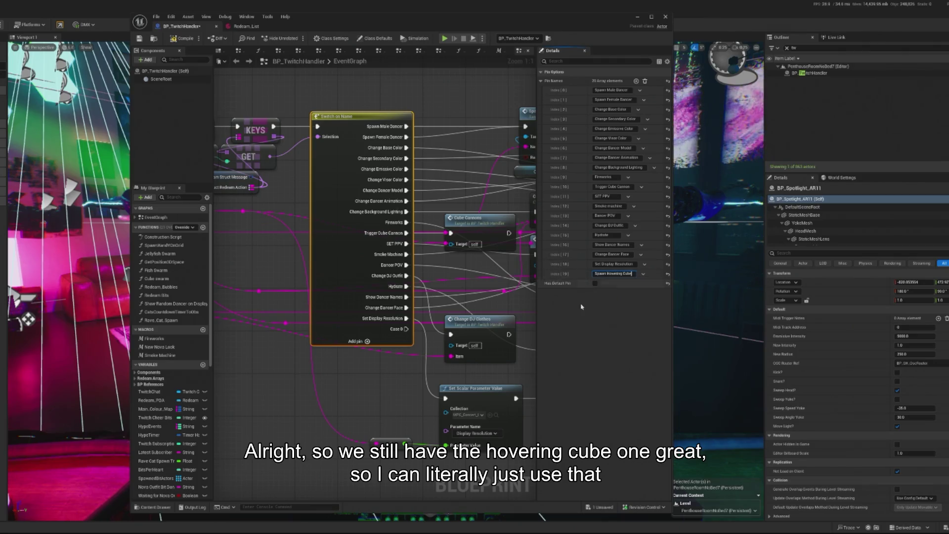
left_click(362, 351)
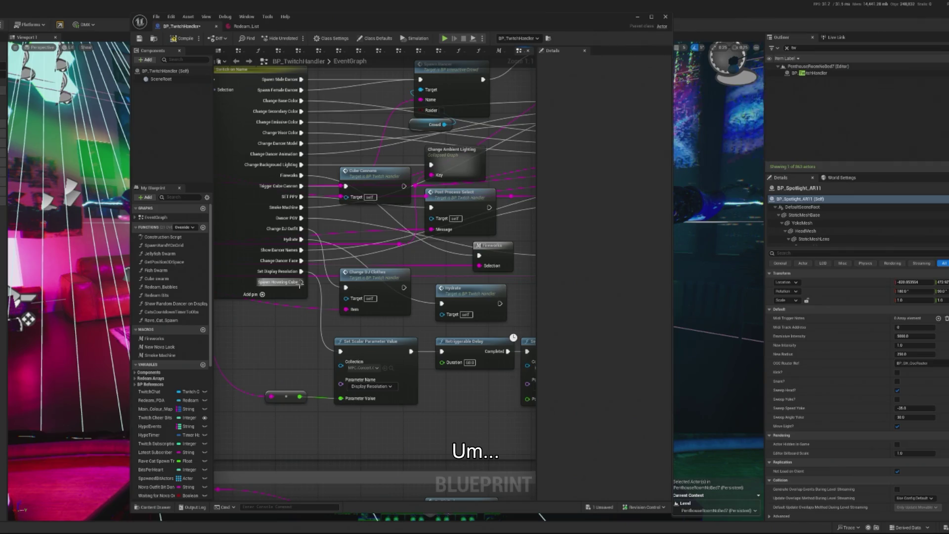
left_click_drag(301, 282, 330, 436)
type("rer")
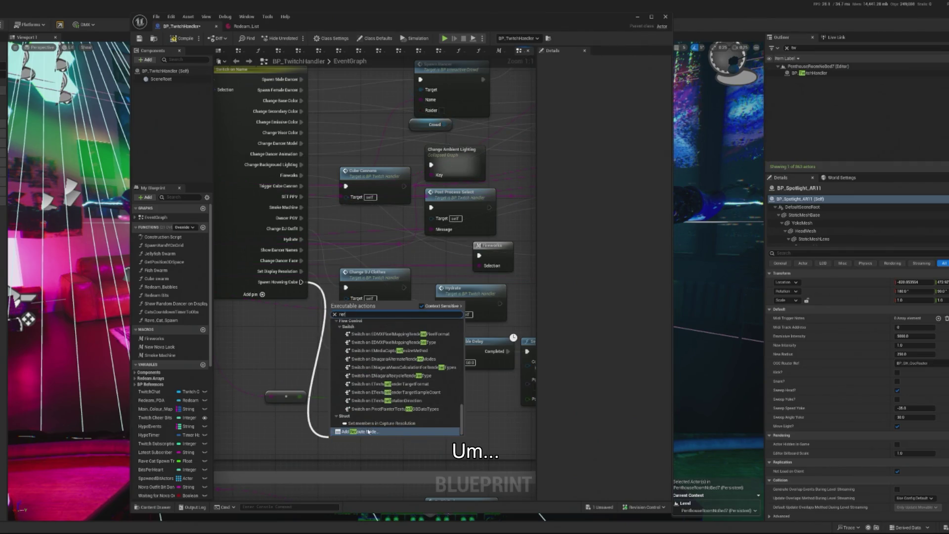
left_click(369, 432)
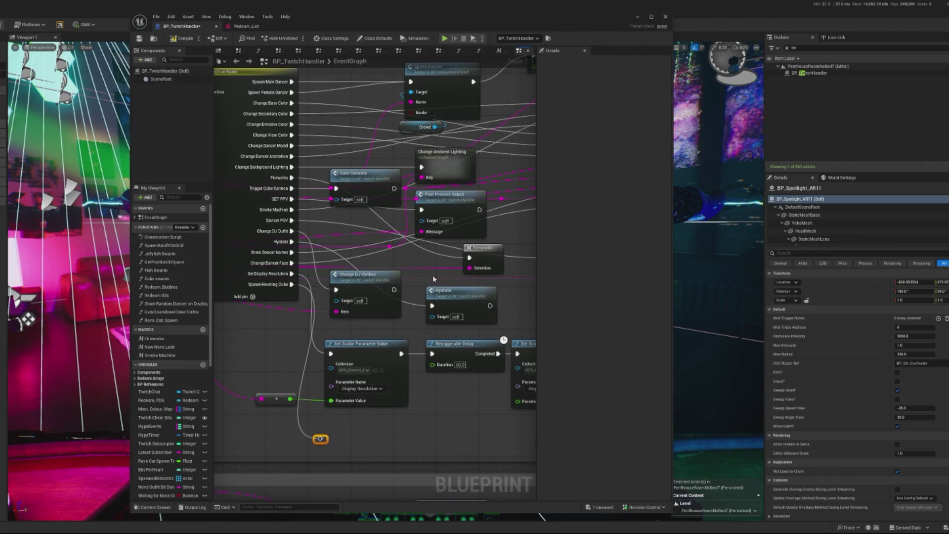
Look over the surrounding nodes and compile the BP_TwitchHandler blueprint.
scroll(432, 274, "down", 2)
left_click_drag(444, 221, 401, 231)
mouse_move(519, 273)
left_mouse_down()
mouse_move(475, 206)
mouse_move(387, 219)
left_mouse_up()
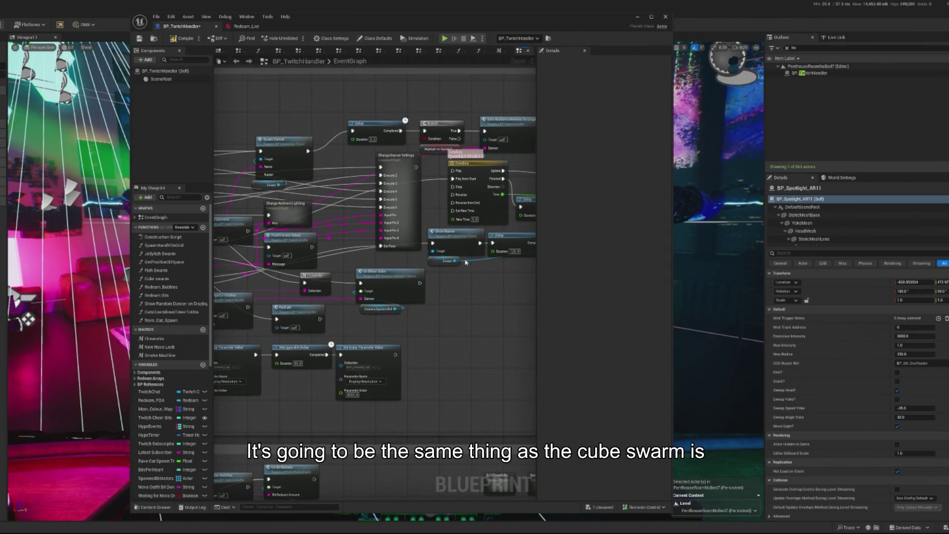
left_click_drag(465, 262, 560, 273)
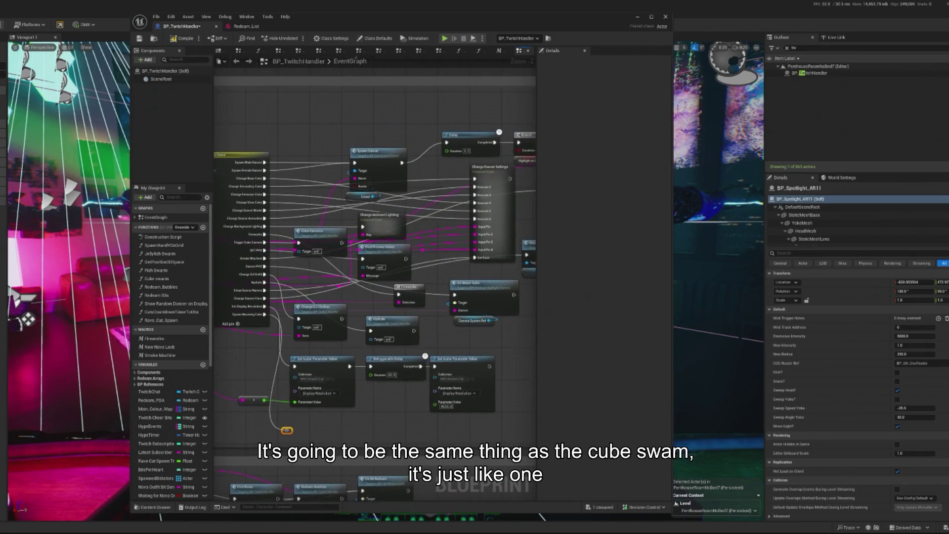
scroll(259, 237, "up", 2)
left_click_drag(308, 191, 380, 181)
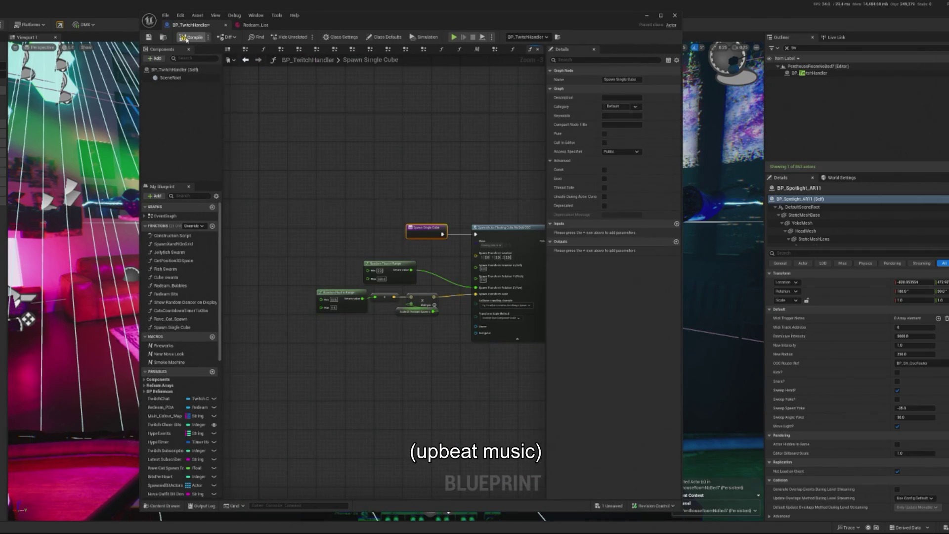
left_click(186, 39)
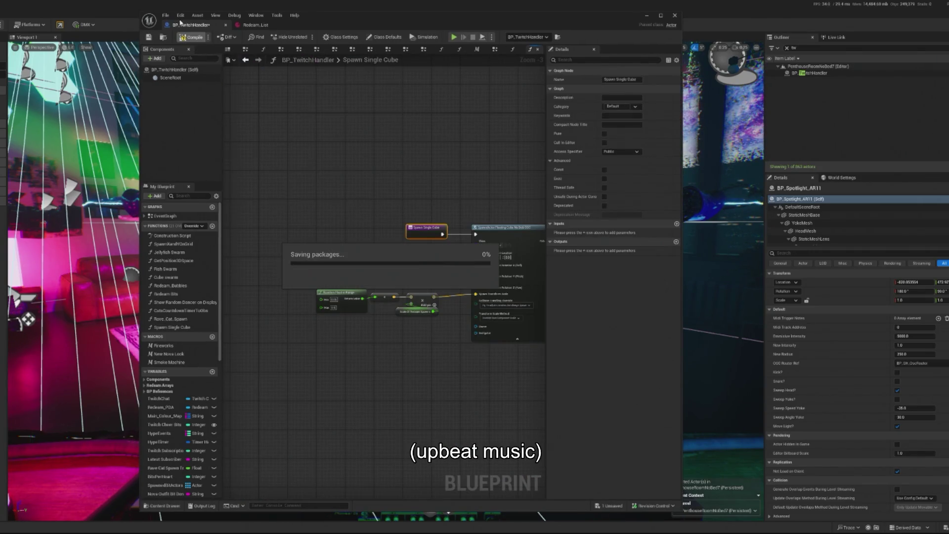
Save BP_TwitchHandler and select EventGraph in the My Blueprint graph list.
left_click(148, 38)
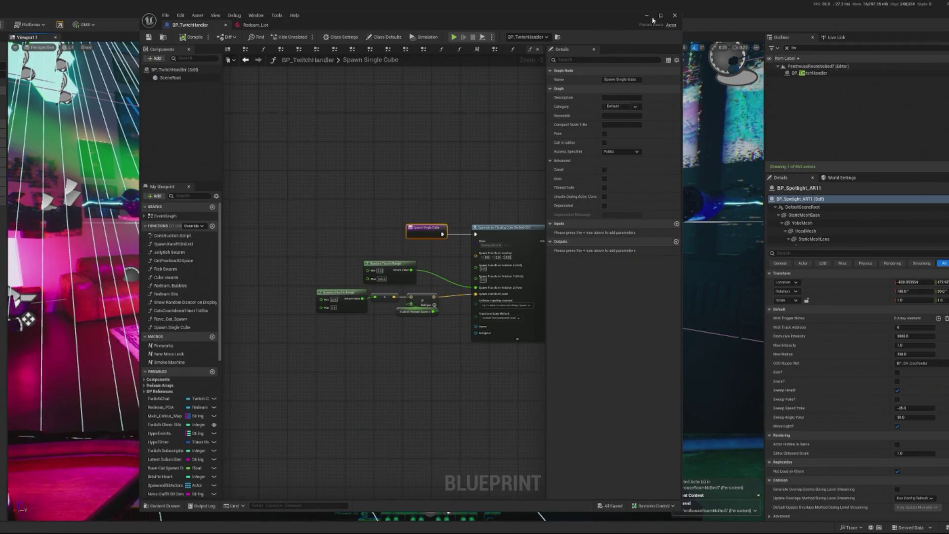
left_click(177, 217)
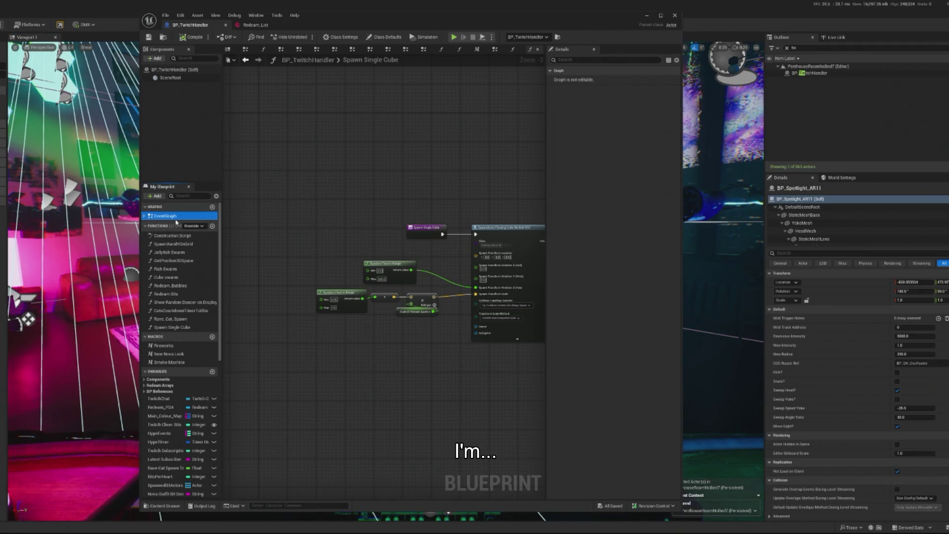
Place a Spawn Single Cube function call in the EventGraph beside the Spawn Hovering Cube wire.
double_click(177, 217)
scroll(363, 312, "up", 12)
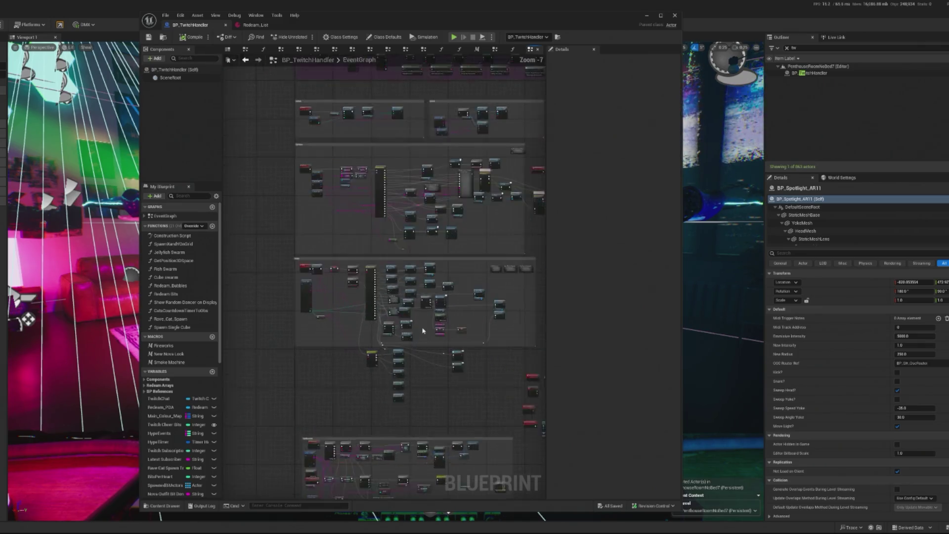
scroll(430, 286, "down", 2)
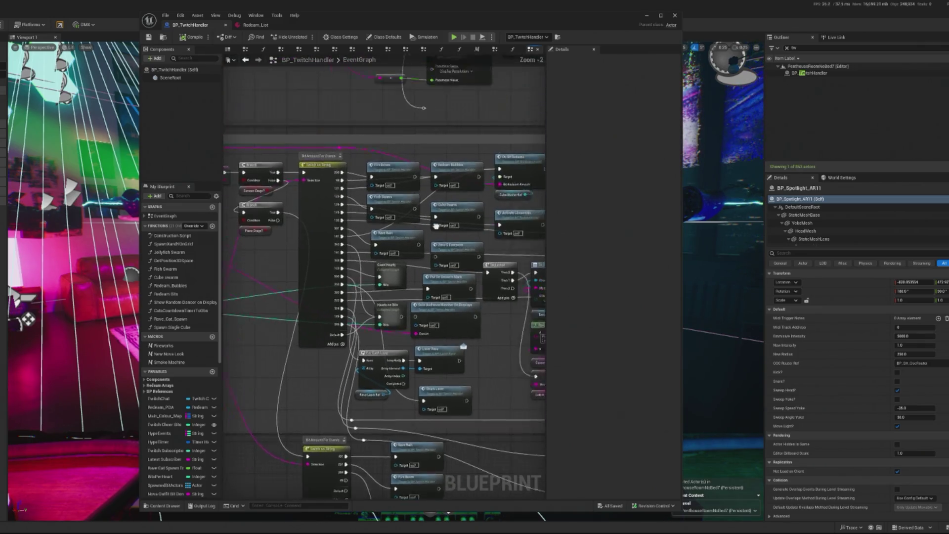
mouse_move(175, 328)
left_mouse_down()
mouse_move(453, 240)
mouse_move(467, 269)
mouse_move(460, 278)
mouse_move(478, 287)
mouse_move(469, 260)
left_mouse_up()
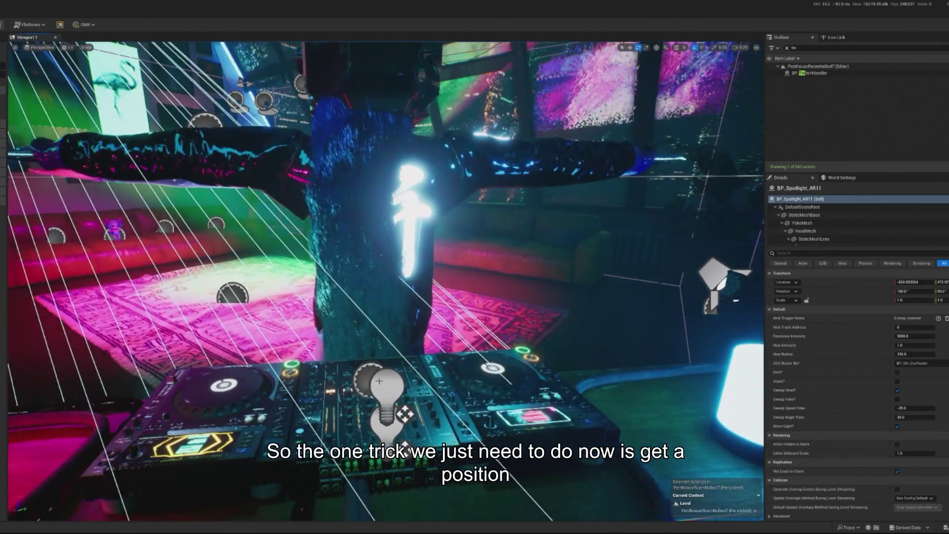
Select the BP_XDJ2 DJ deck, orbit around the booth, and select the TargetPoint actor.
left_click(380, 380)
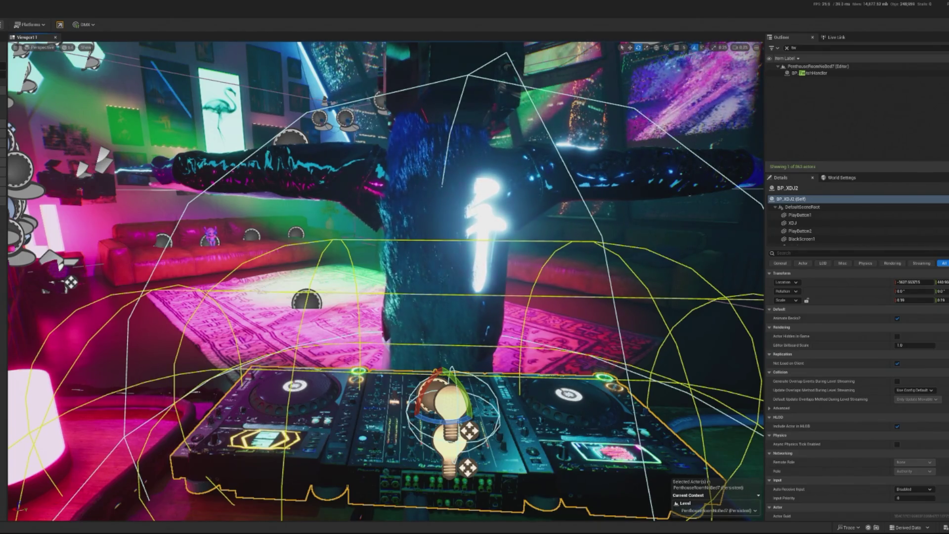
left_click_drag(460, 190, 416, 192)
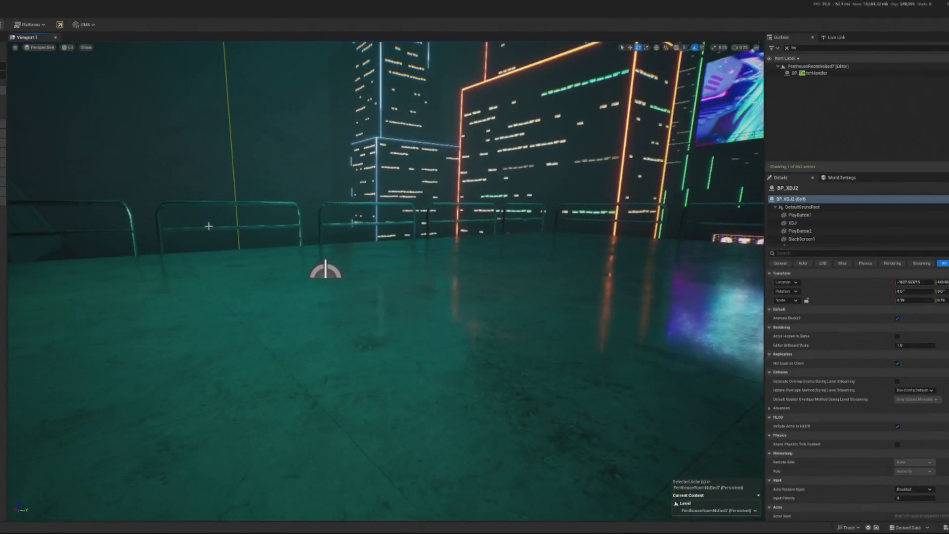
left_click(434, 227)
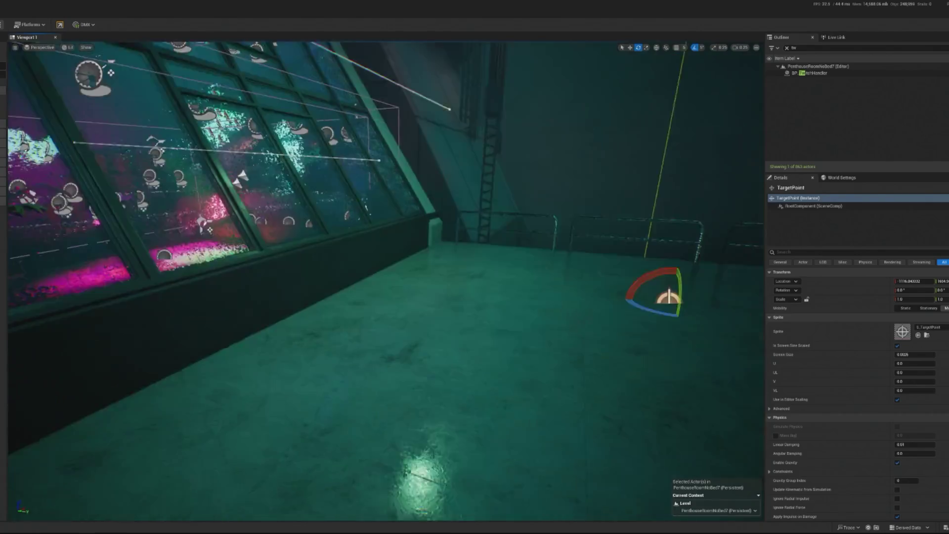
Move the TargetPoint along Y with the Translate gizmo to hover above the DJ decks.
key("w")
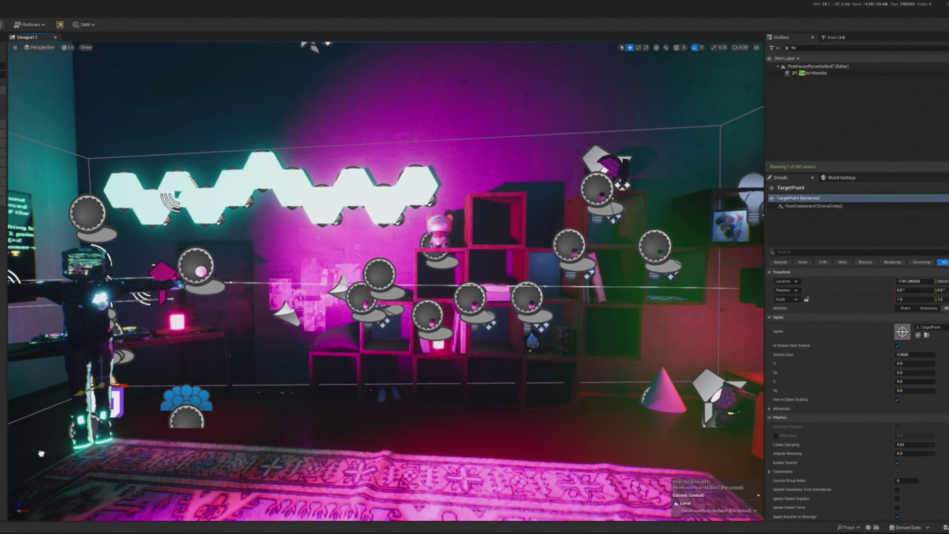
left_click_drag(47, 435, 61, 429)
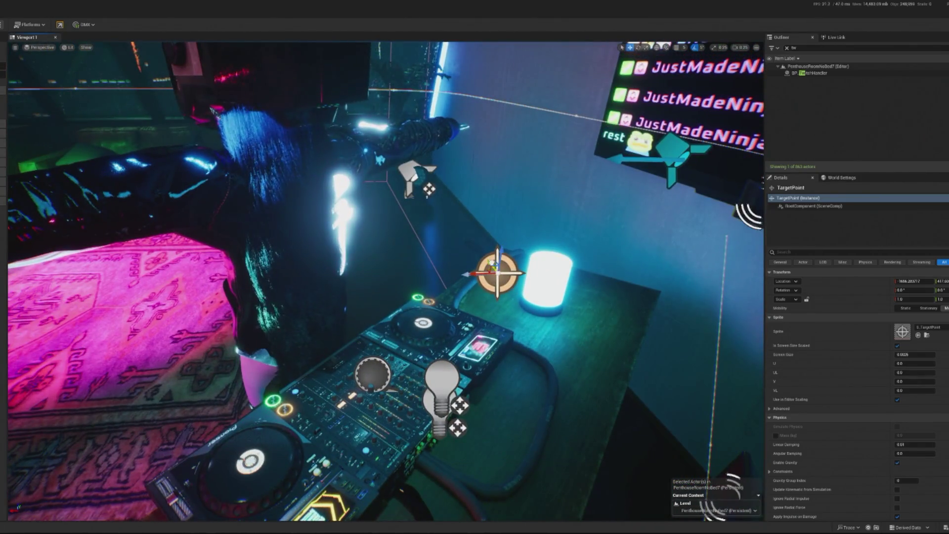
Raise the TargetPoint on Z and nudge it along Y to the DJ's chest, then play-test.
mouse_move(498, 255)
left_mouse_down()
mouse_move(471, 218)
mouse_move(373, 240)
left_mouse_up()
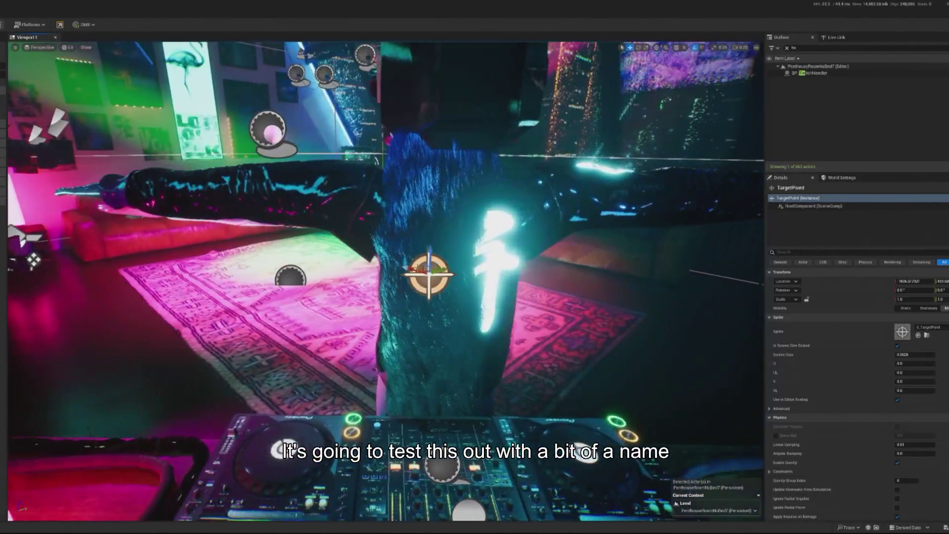
left_click_drag(446, 267, 454, 265)
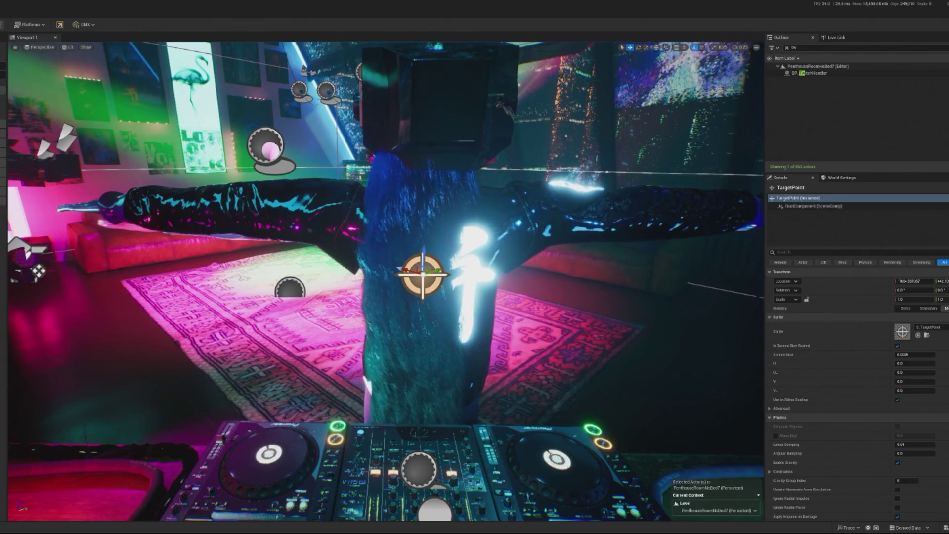
key("alt+p")
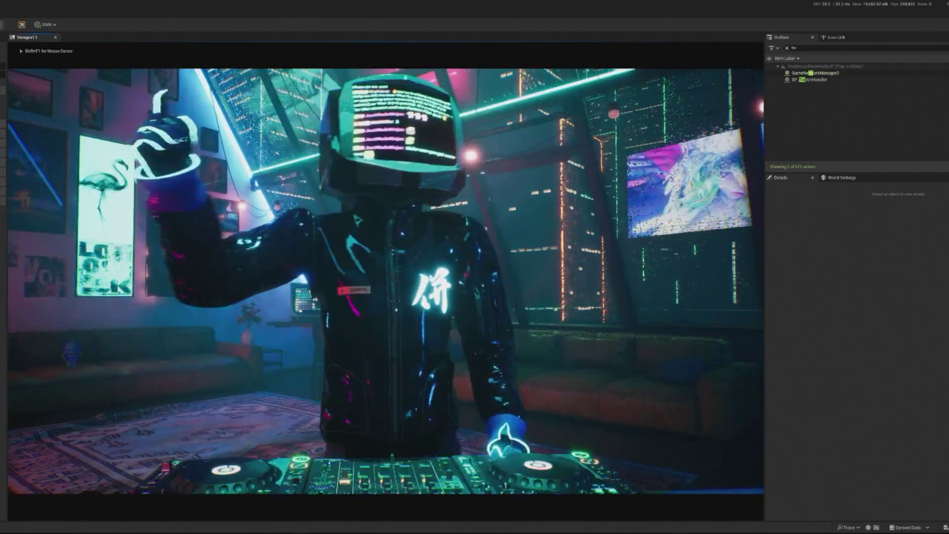
key("shift+F1")
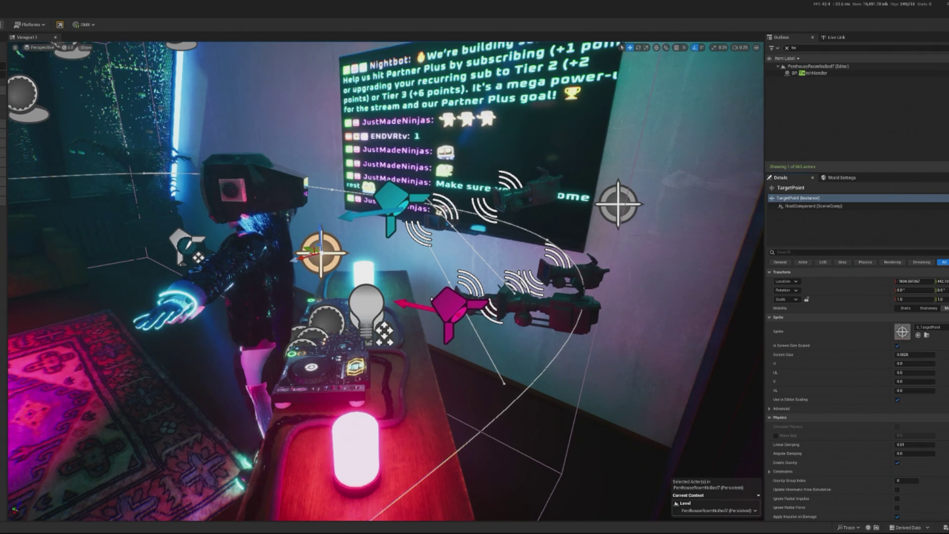
Start another play-test, focus the running game, and free the mouse with Shift+F1.
key("alt+p")
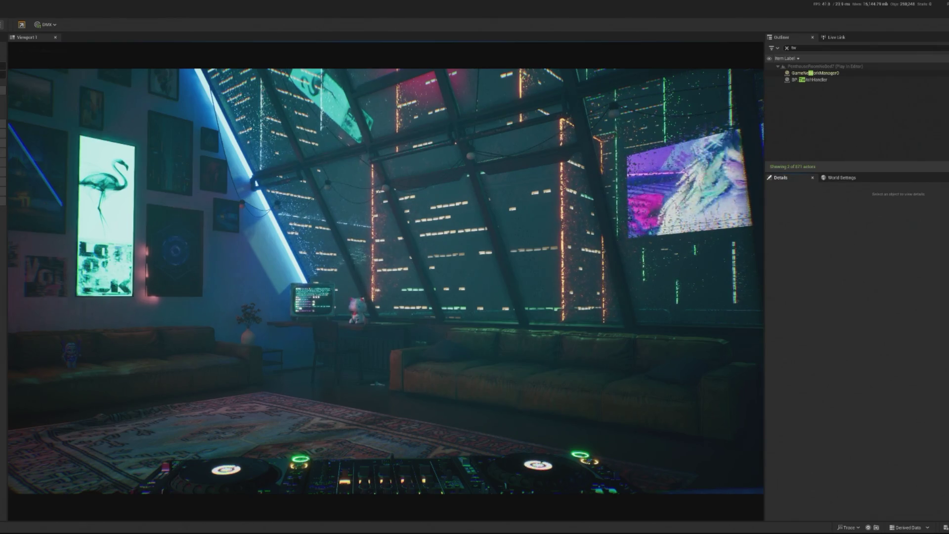
left_click(386, 267)
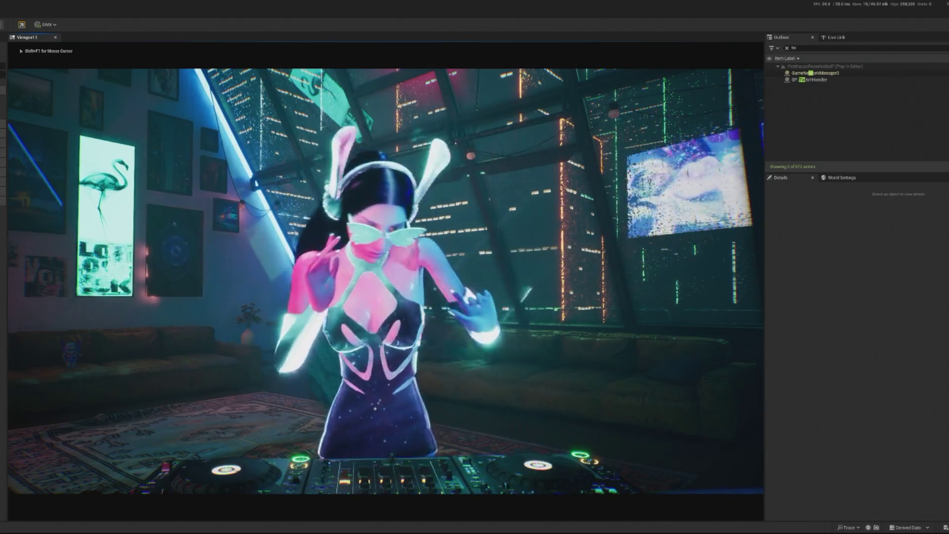
key("shift+F1")
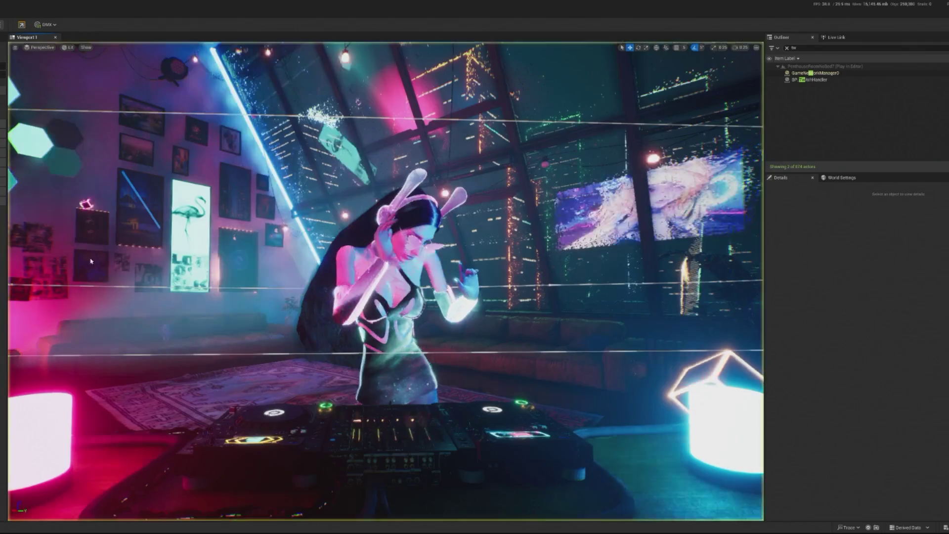
Leave the game view for the editor camera with Escape.
key("Escape")
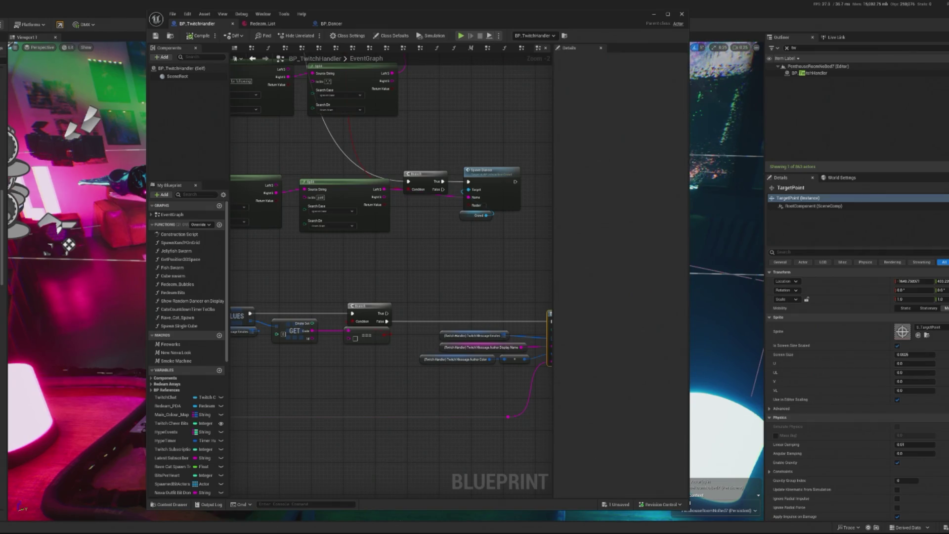
scroll(454, 364, "up", 2)
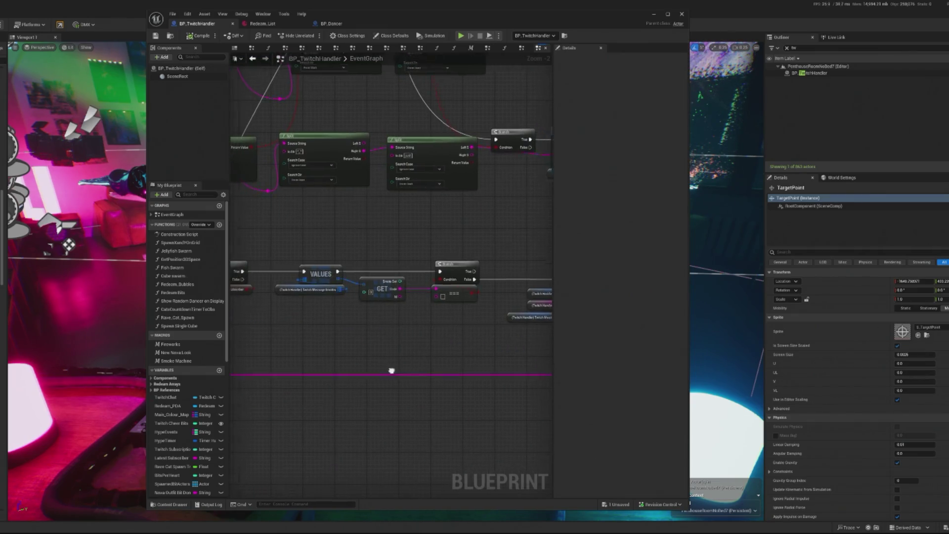
mouse_move(349, 323)
left_mouse_down()
mouse_move(388, 335)
mouse_move(378, 346)
mouse_move(384, 324)
mouse_move(333, 320)
mouse_move(363, 394)
mouse_move(315, 388)
left_mouse_up()
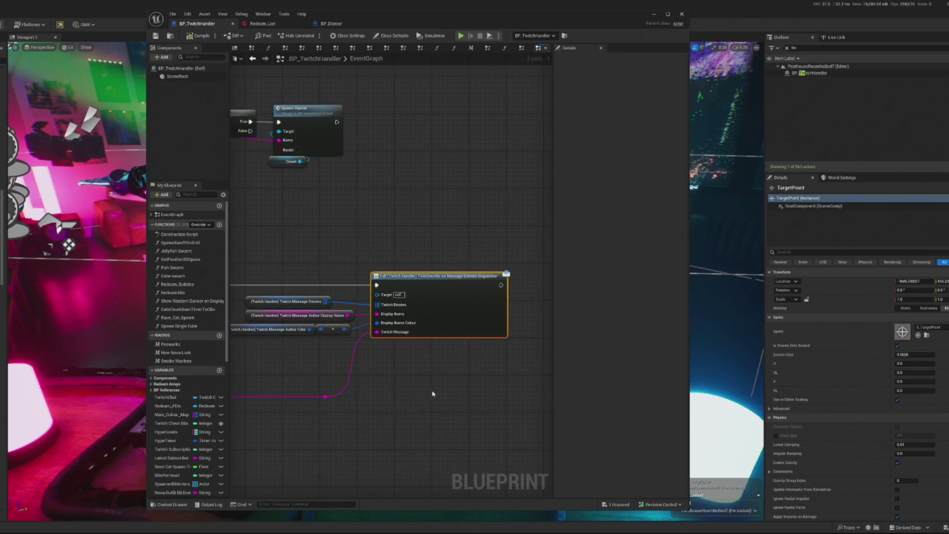
left_click_drag(432, 394, 400, 328)
scroll(385, 341, "down", 4)
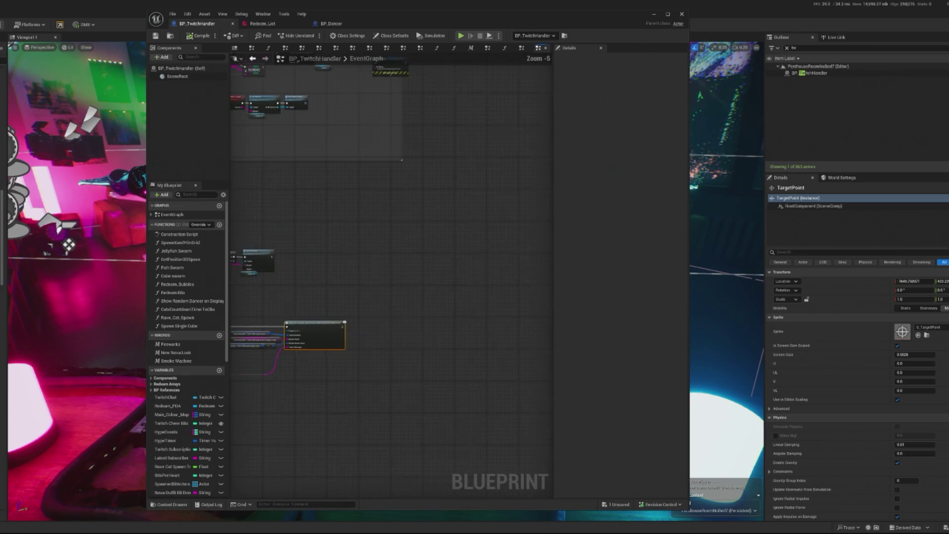
scroll(336, 347, "up", 6)
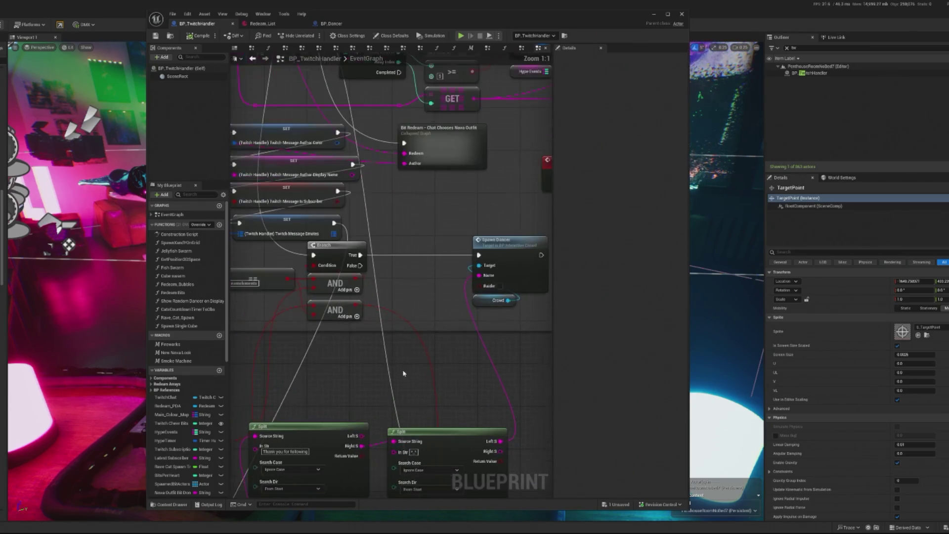
left_click_drag(439, 328, 388, 318)
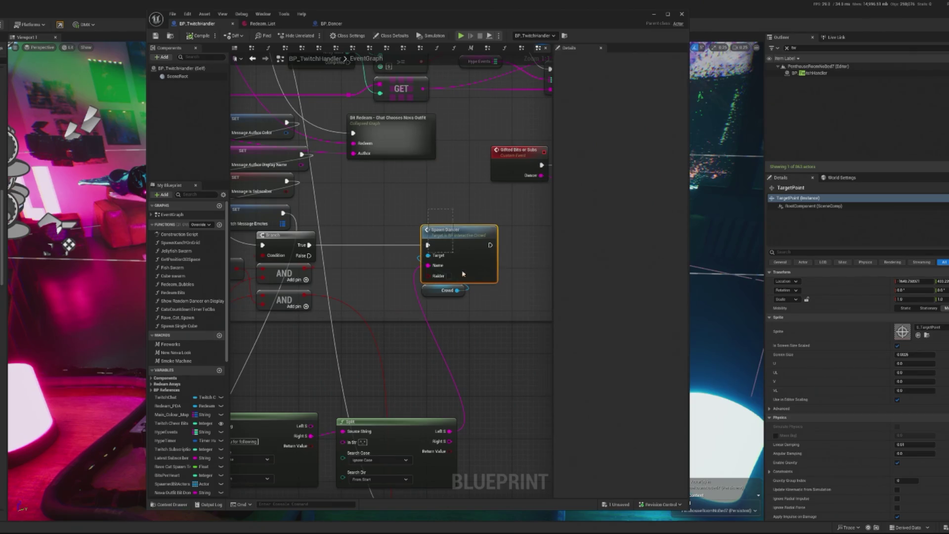
scroll(468, 295, "down", 6)
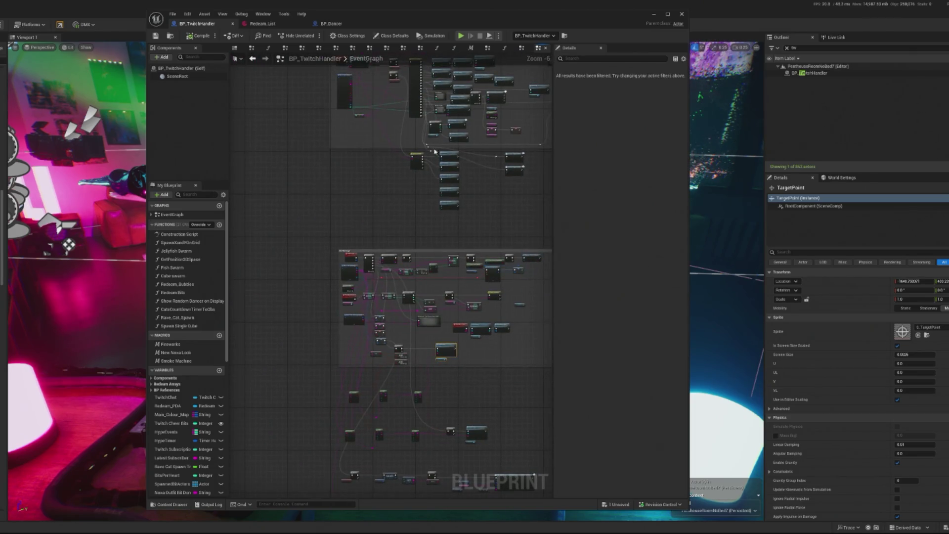
scroll(445, 68, "up", 3)
scroll(382, 231, "down", 3)
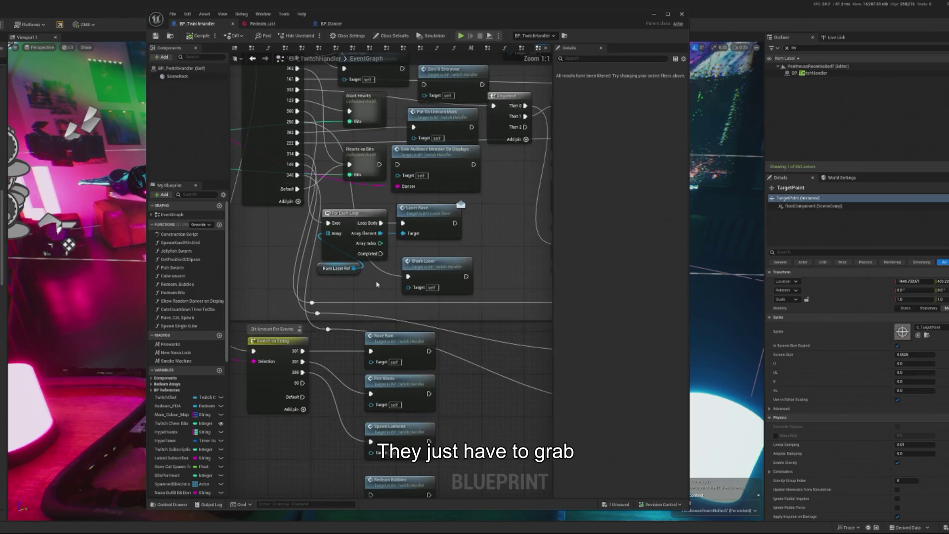
scroll(382, 232, "up", 6)
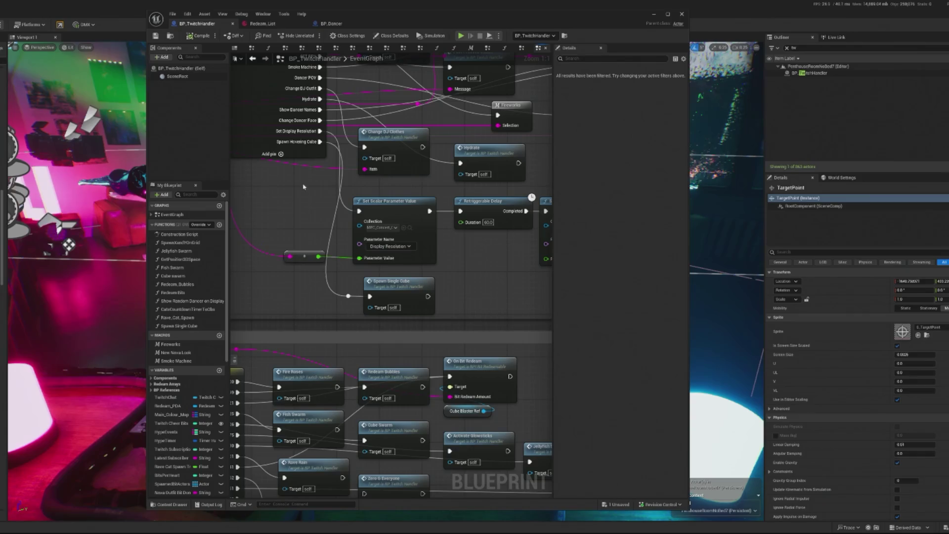
left_click(391, 287)
scroll(448, 251, "down", 3)
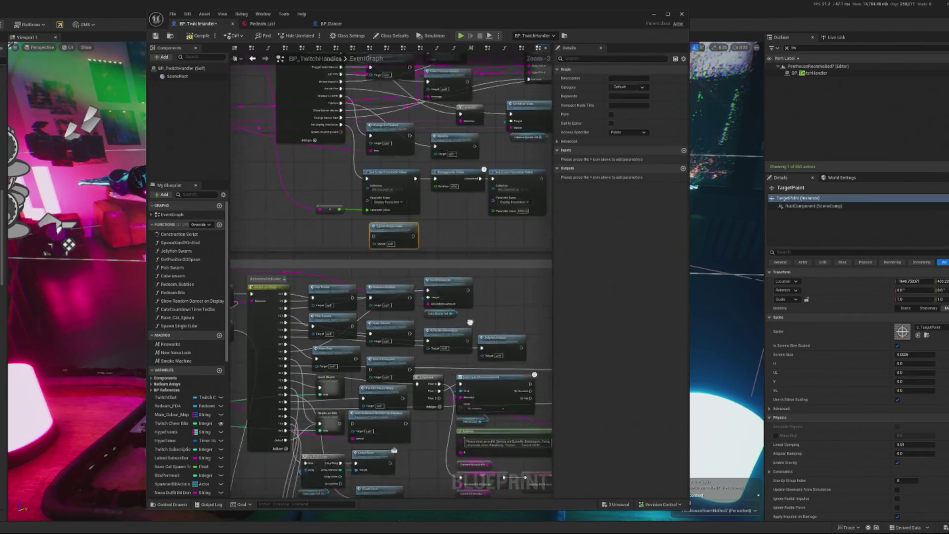
scroll(470, 323, "down", 3)
scroll(455, 246, "up", 2)
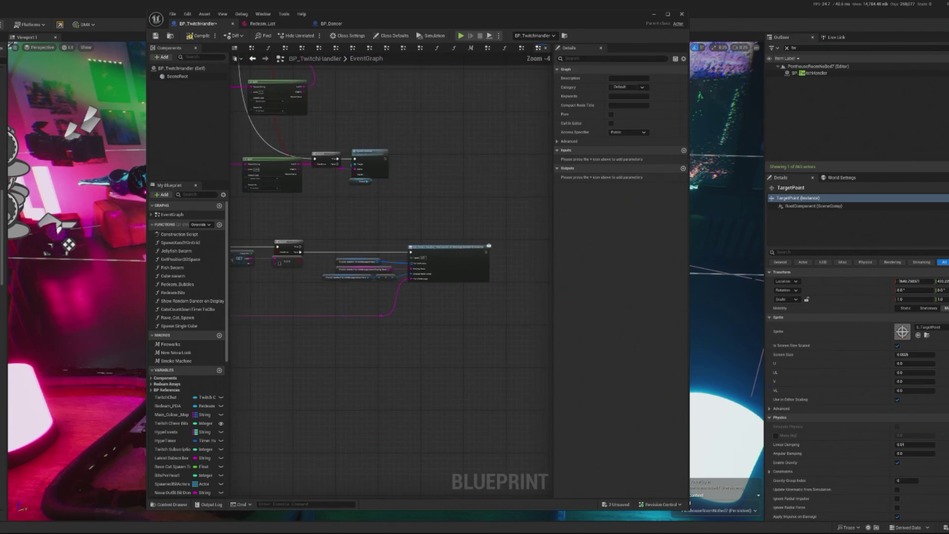
scroll(388, 322, "up", 4)
left_click(417, 323)
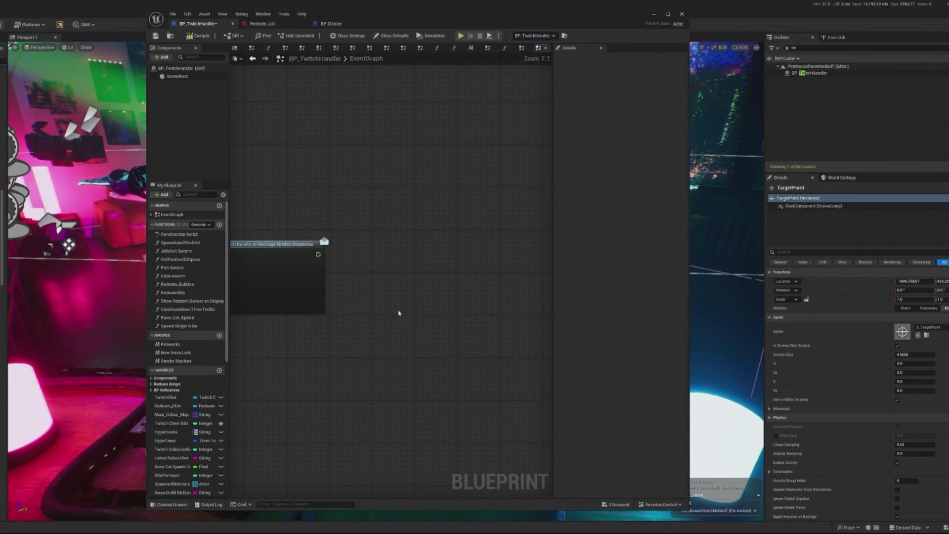
Add a Switch on String node wired from the chat message string.
mouse_move(399, 313)
left_mouse_down()
mouse_move(470, 328)
mouse_move(303, 402)
mouse_move(288, 392)
mouse_move(476, 398)
left_mouse_up()
type("equal")
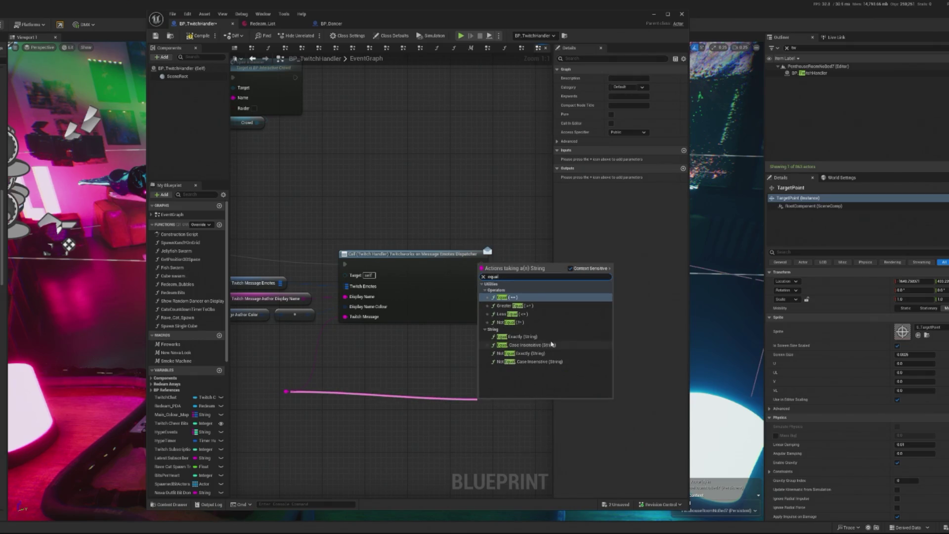
left_click(333, 384)
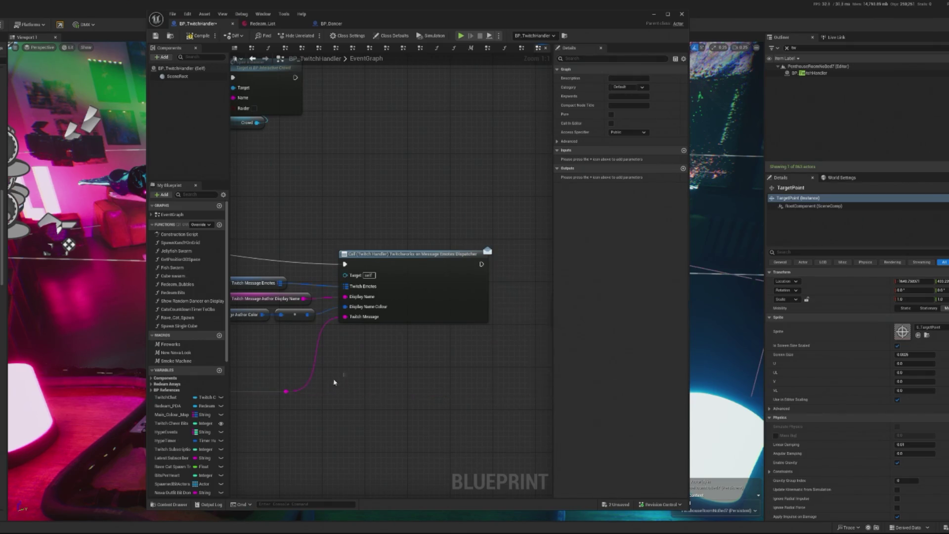
left_click_drag(285, 392, 362, 380)
type("switch")
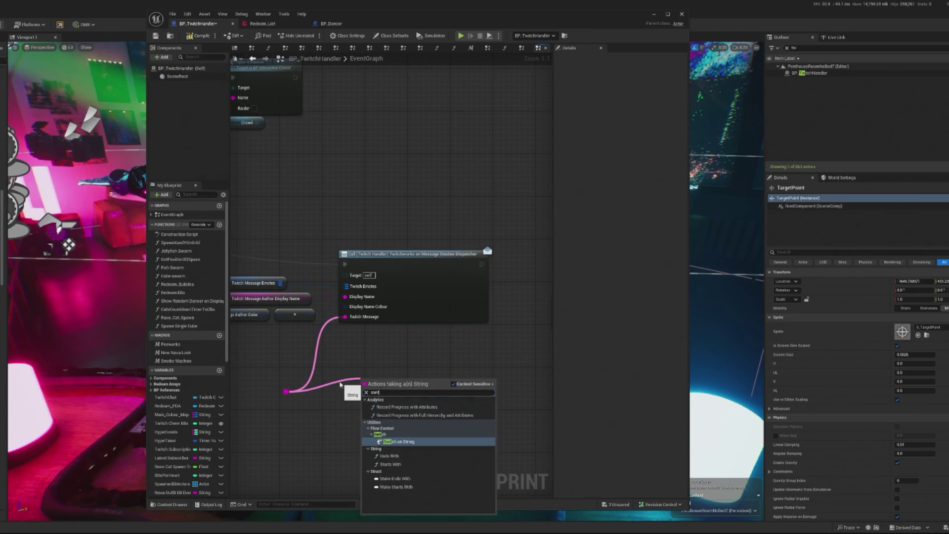
left_click(431, 419)
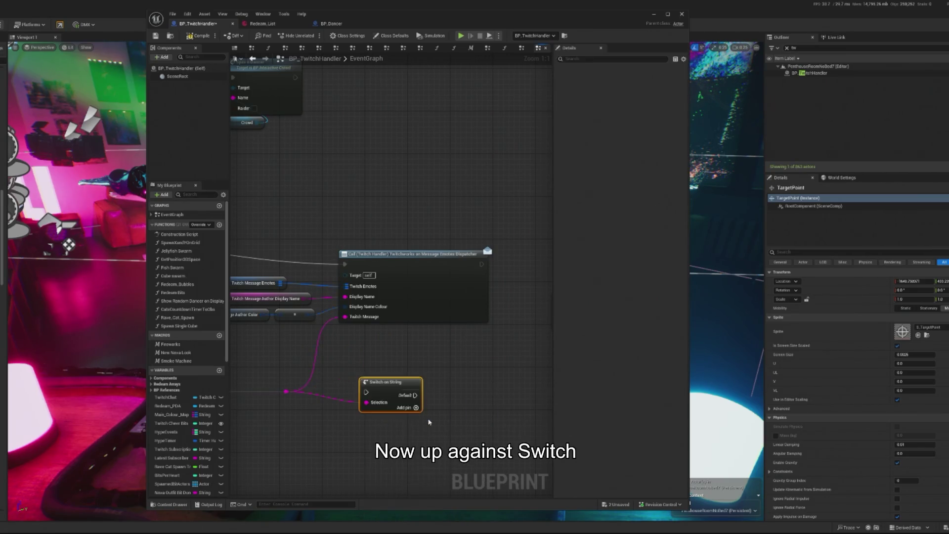
Run the switch after the dispatcher call, reroute the message wire, and place Spawn Single Cube beside it.
left_click_drag(403, 383, 286, 382)
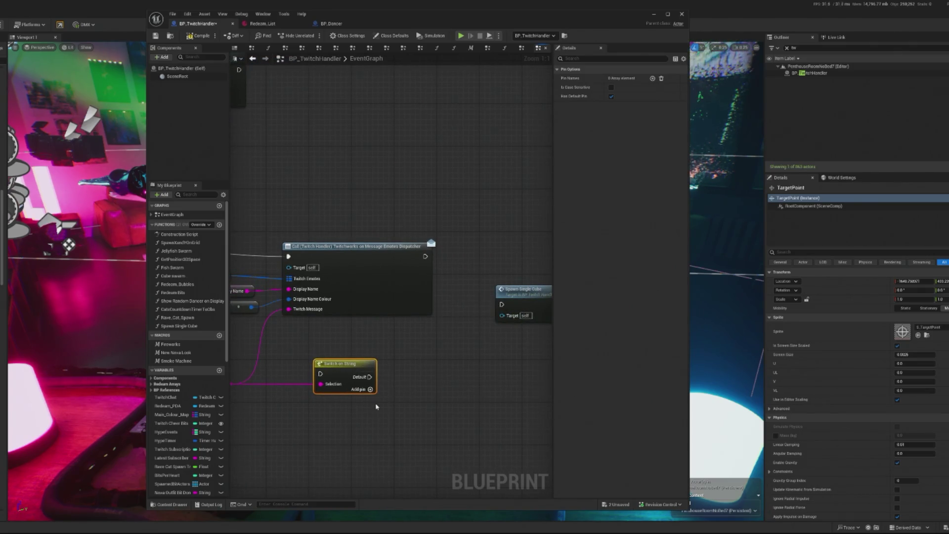
mouse_move(354, 418)
left_mouse_down()
mouse_move(405, 415)
mouse_move(318, 418)
left_mouse_up()
left_click_drag(494, 288, 452, 448)
mouse_move(306, 366)
left_mouse_down()
mouse_move(472, 295)
mouse_move(454, 244)
left_mouse_up()
left_click_drag(277, 380, 355, 380)
double_click(351, 359)
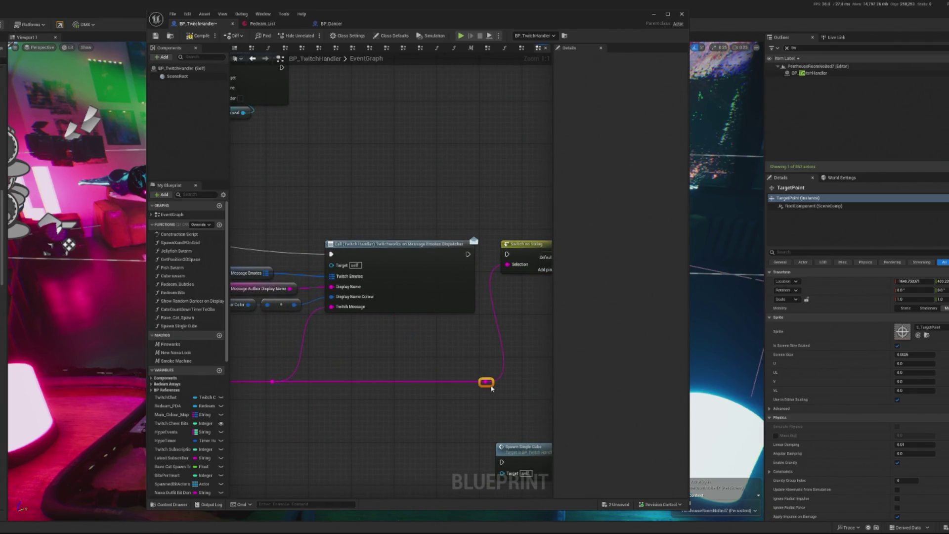
left_click_drag(485, 389, 380, 370)
left_click_drag(363, 235, 403, 235)
left_click_drag(455, 295, 374, 295)
mouse_move(347, 427)
left_mouse_down()
mouse_move(474, 232)
mouse_move(392, 232)
left_mouse_up()
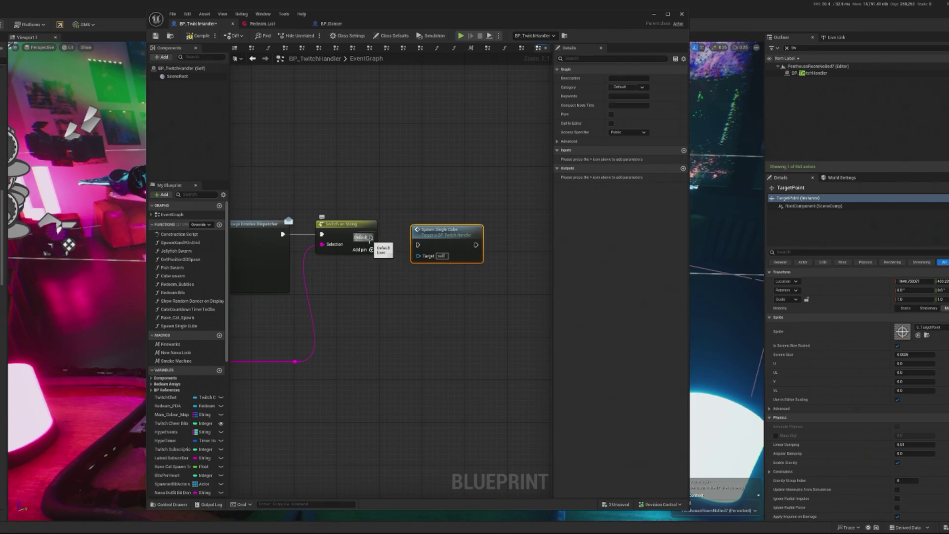
left_click(352, 239)
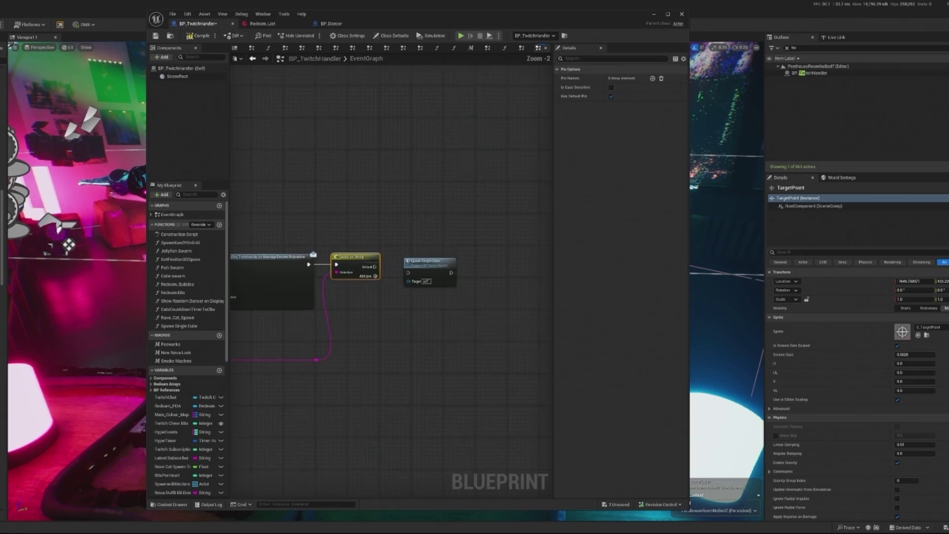
scroll(500, 376, "down", 2)
scroll(405, 292, "up", 2)
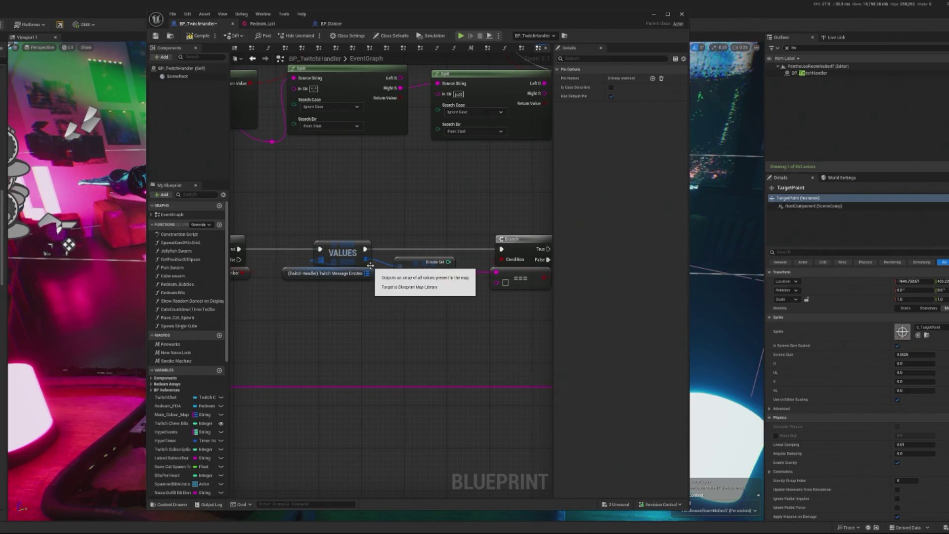
left_click_drag(458, 305, 416, 309)
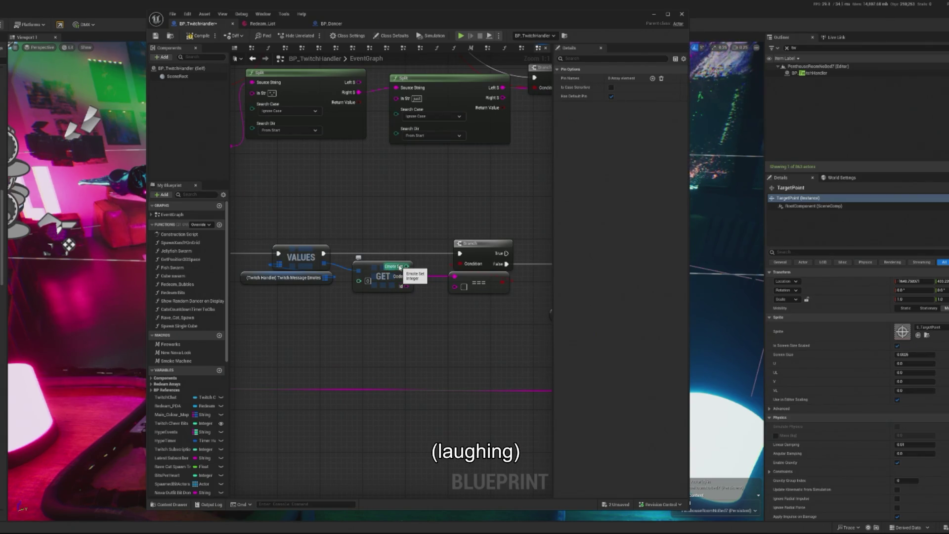
mouse_move(443, 314)
left_mouse_down()
mouse_move(392, 314)
mouse_move(314, 65)
left_mouse_up()
left_click_drag(549, 277, 401, 270)
left_click_drag(557, 278, 515, 267)
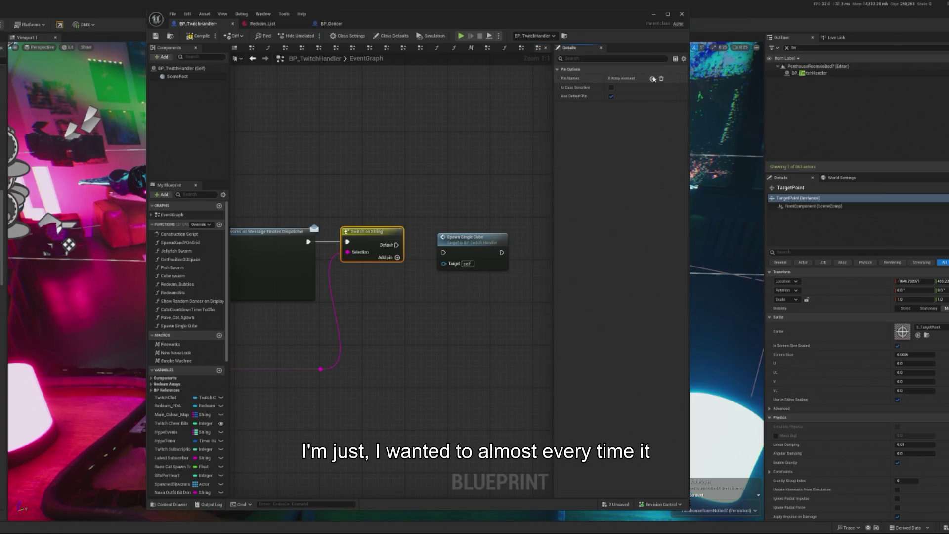
Add a case pin named 'ordwr1cubes' to Switch on String and drag it toward the cube spawn.
left_click(623, 87)
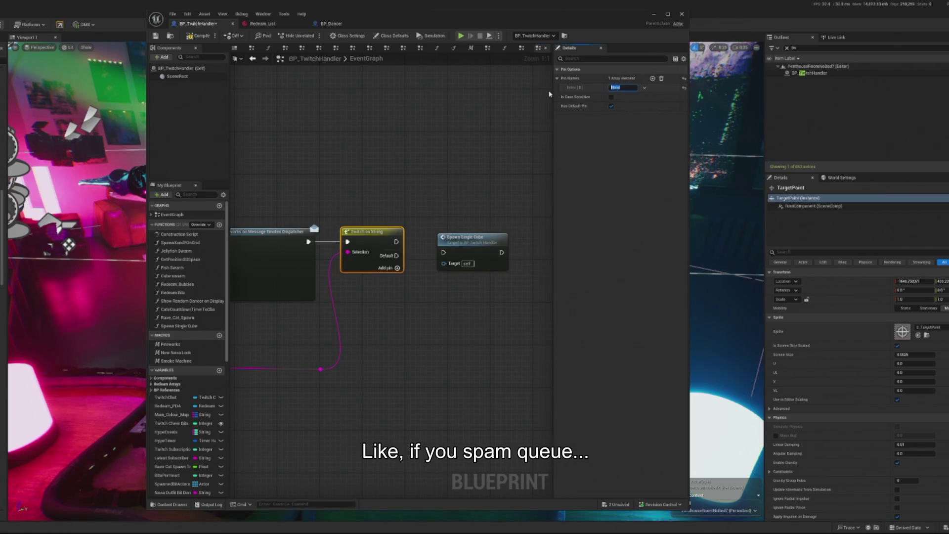
key("ctrl+v")
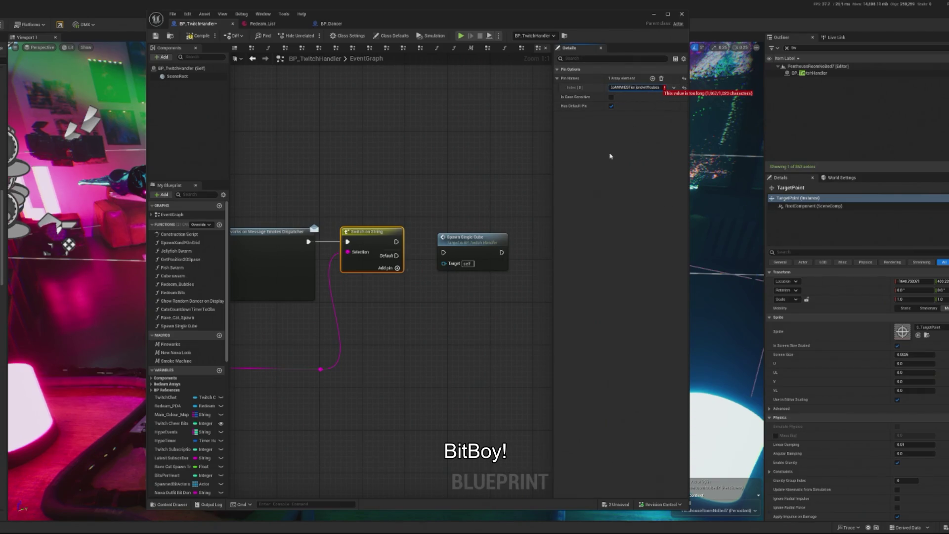
key("BackSpace")
key("BackSpace")
key("BackSpace")
key("BackSpace")
key("BackSpace")
key("BackSpace")
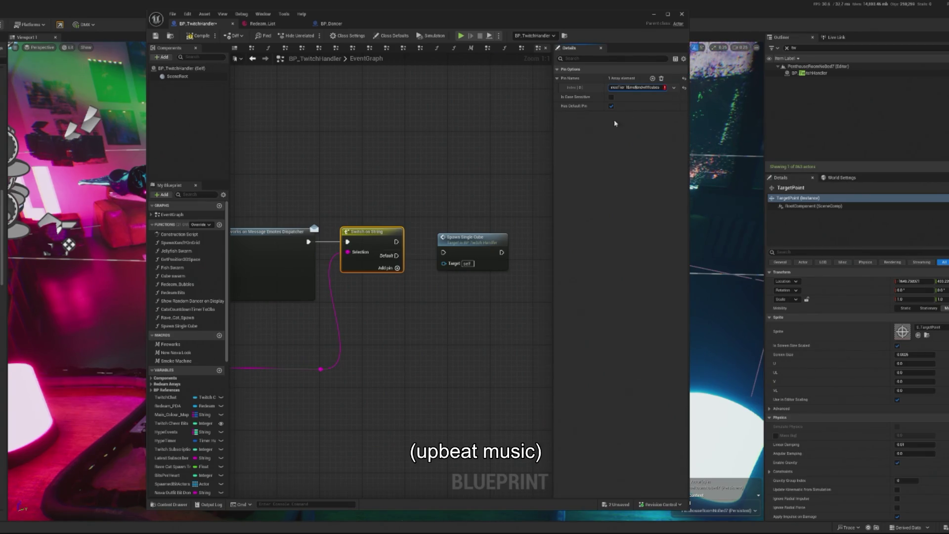
double_click(643, 87)
left_click(685, 89)
left_click(624, 87)
type("ordwr1cubes")
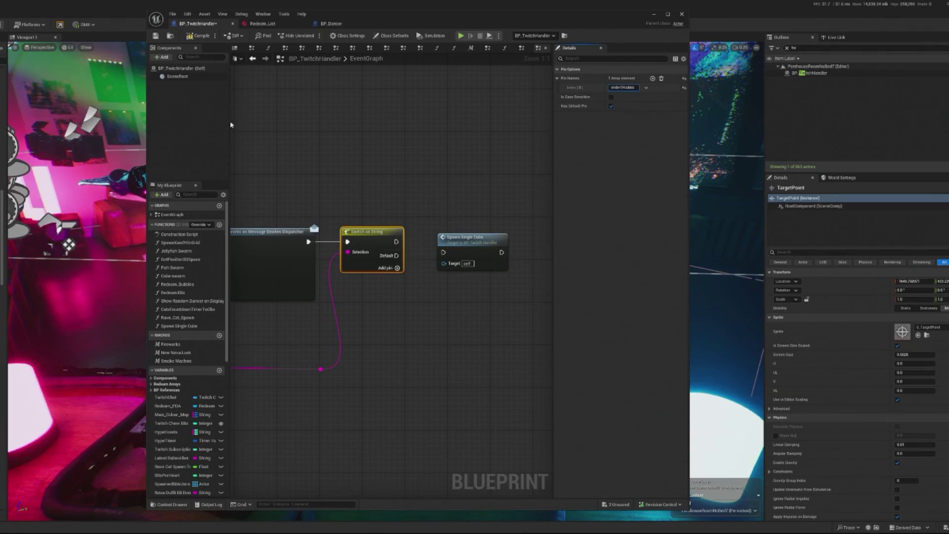
key("Return")
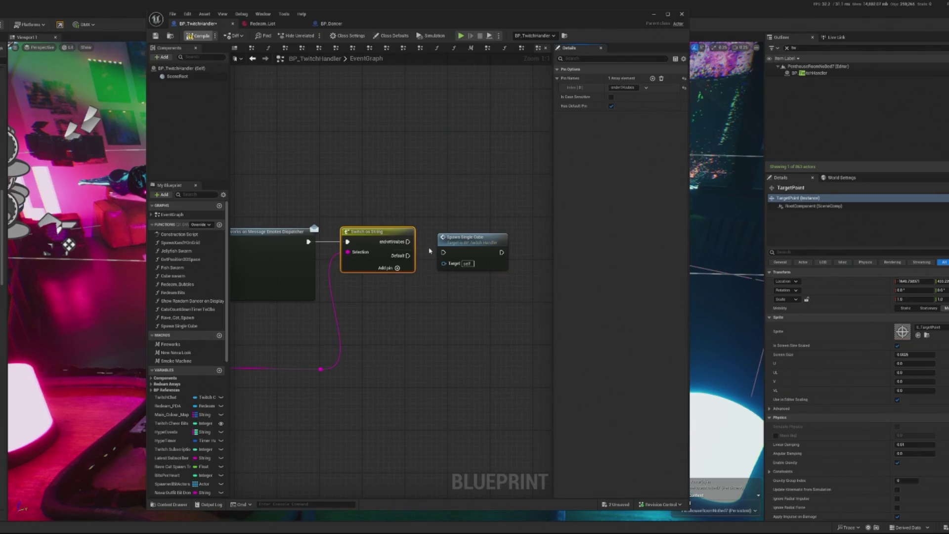
left_click_drag(408, 242, 449, 253)
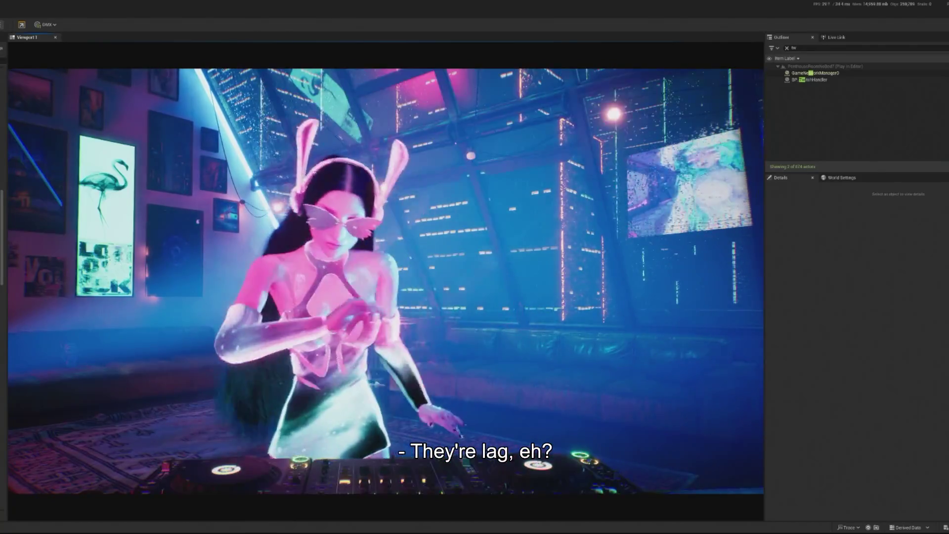
Release the mouse from the running game preview with Shift+F1.
key("shift+F1")
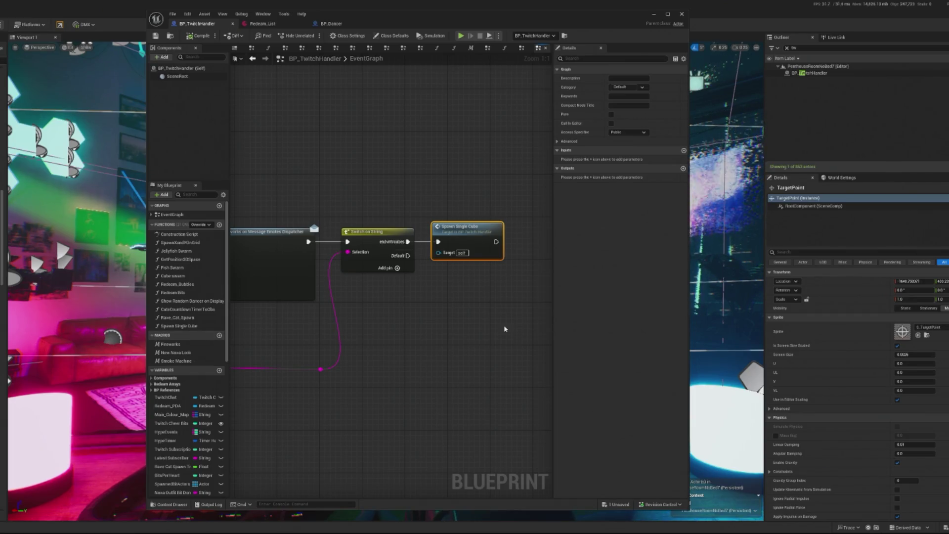
Enable Has Default Pin so Switch on String gets a Default output.
scroll(470, 297, "down", 1)
scroll(433, 281, "up", 1)
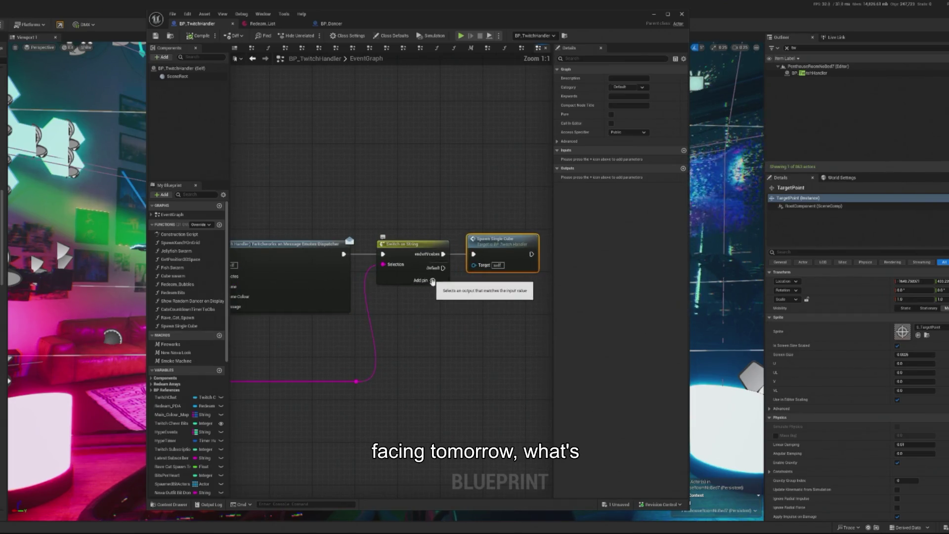
left_click(416, 272)
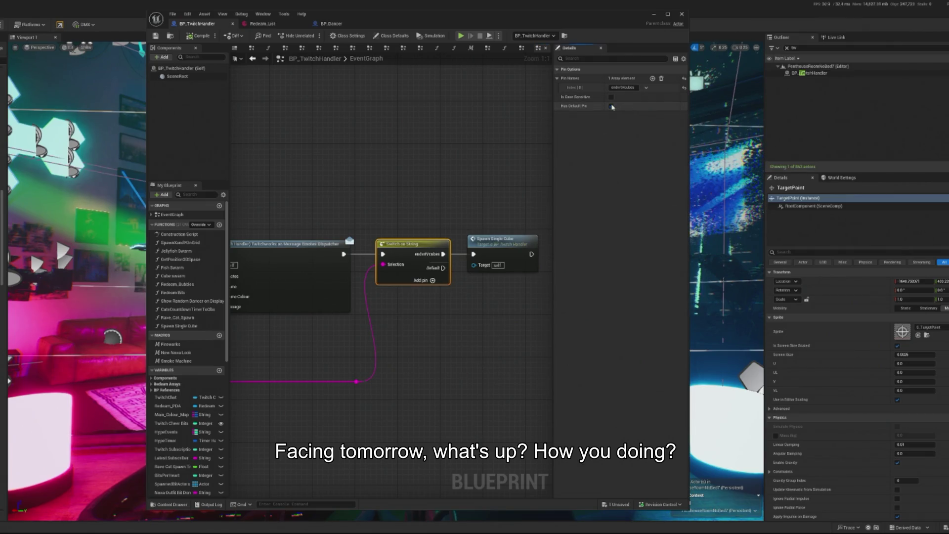
left_click(612, 106)
left_click(465, 291)
Break the chat-message wire from Switch on String's Selection input.
scroll(346, 382, "down", 4)
mouse_move(346, 381)
left_mouse_down()
mouse_move(509, 322)
mouse_move(416, 325)
left_mouse_up()
left_click_drag(475, 182, 452, 184)
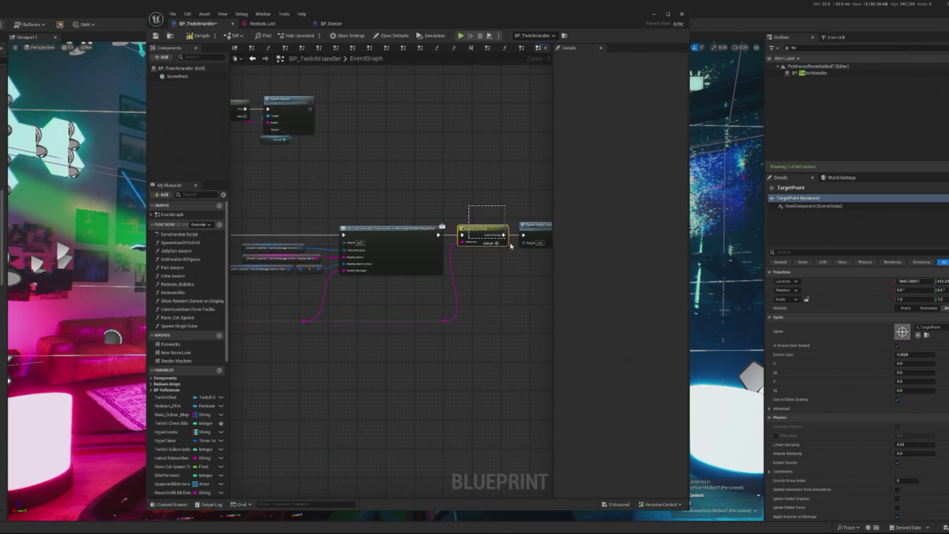
left_click_drag(510, 246, 549, 248)
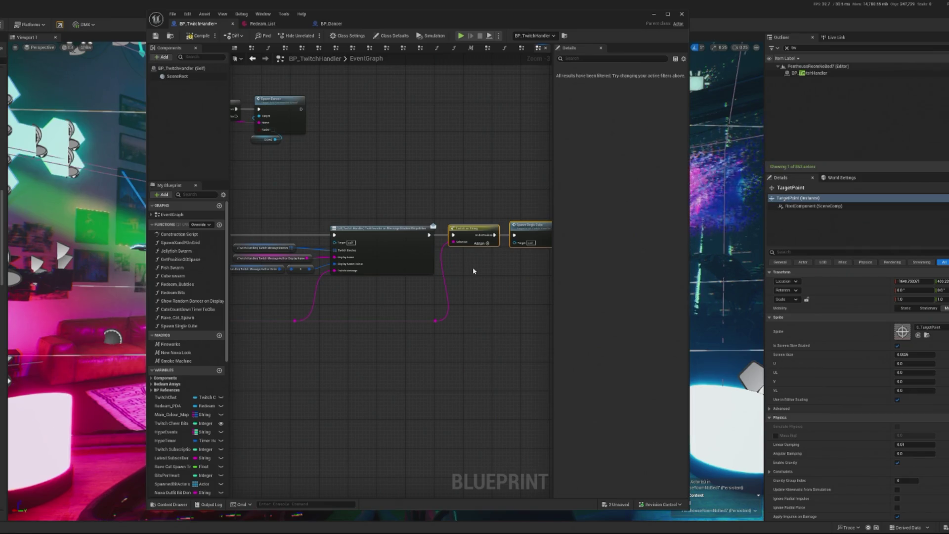
scroll(467, 277, "up", 2)
scroll(460, 293, "down", 2)
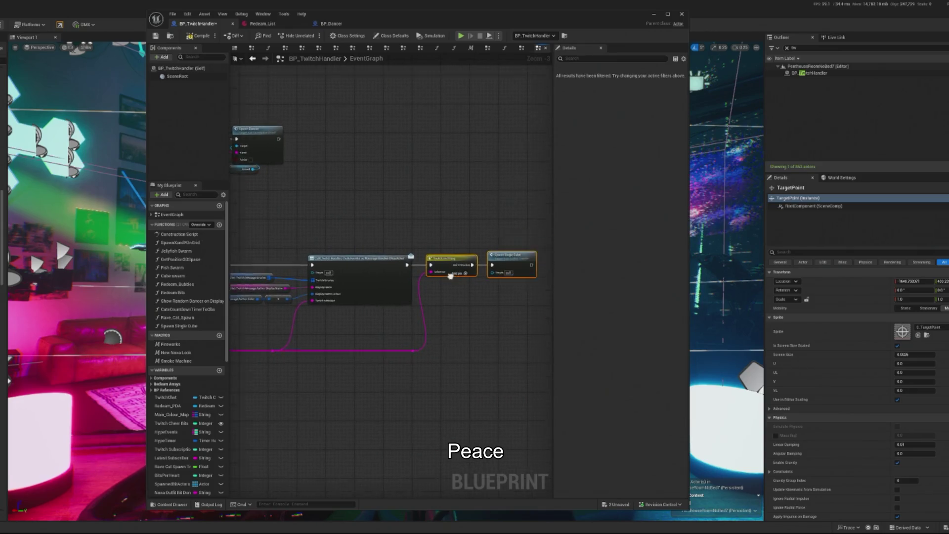
scroll(458, 316, "up", 2)
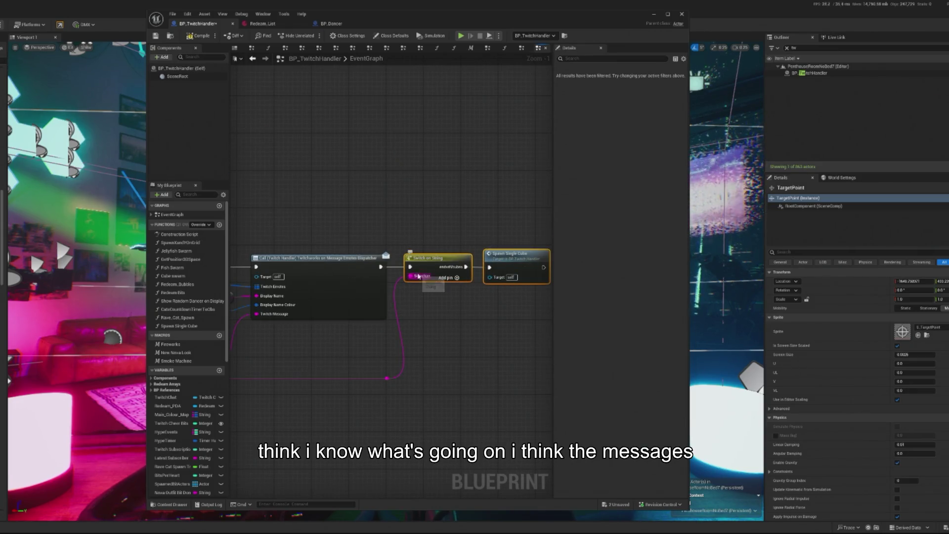
left_click_drag(500, 283, 519, 292)
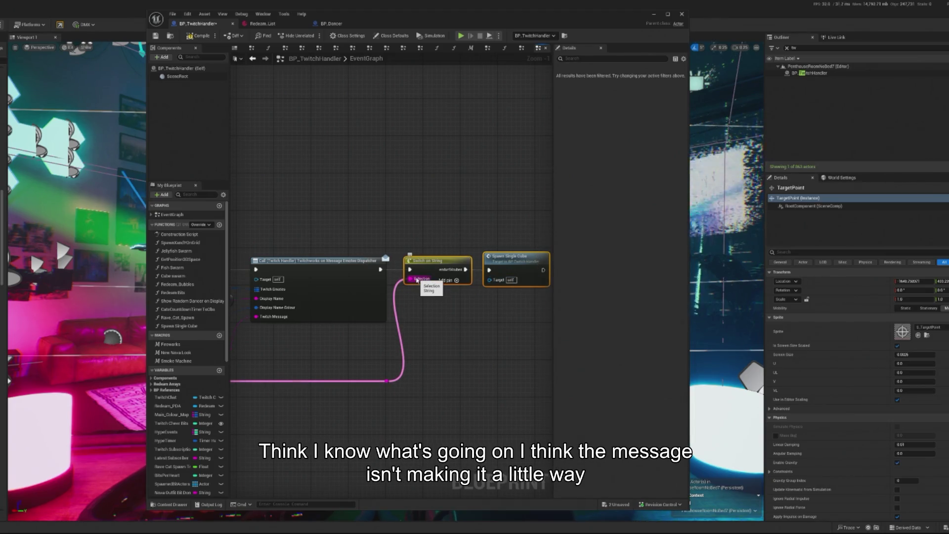
left_click(417, 282, "alt")
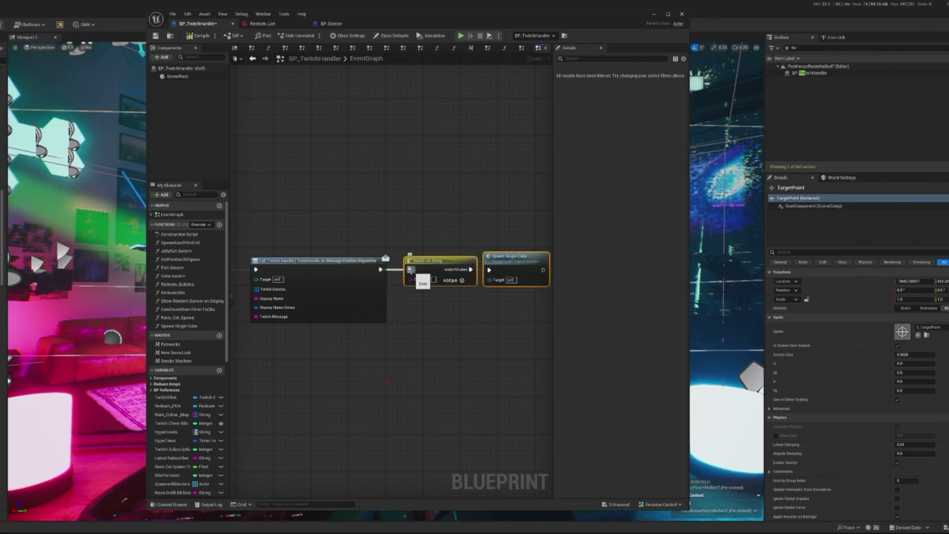
left_click_drag(411, 271, 387, 272)
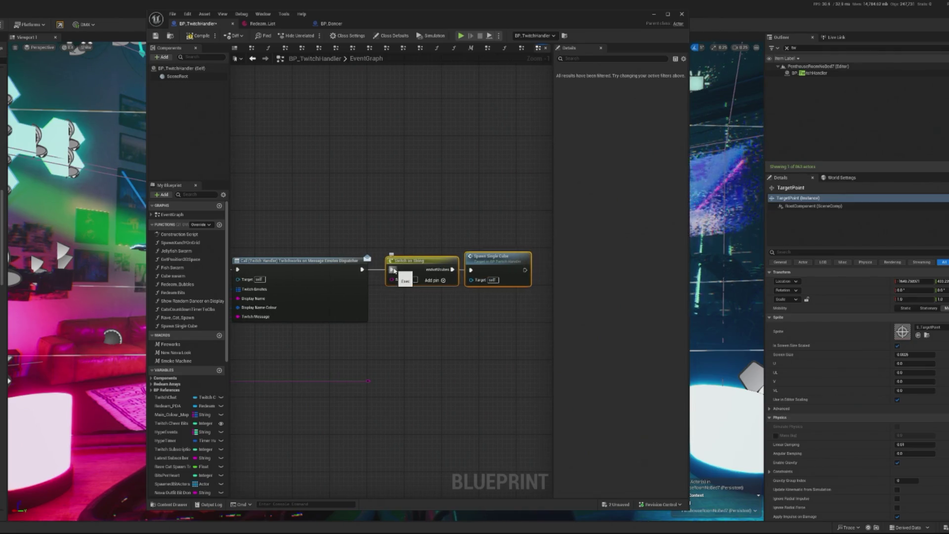
left_click_drag(225, 449, 375, 449)
mouse_move(495, 297)
left_mouse_down()
mouse_move(409, 279)
mouse_move(341, 284)
left_mouse_up()
mouse_move(297, 346)
left_mouse_down()
mouse_move(323, 460)
mouse_move(445, 428)
left_mouse_up()
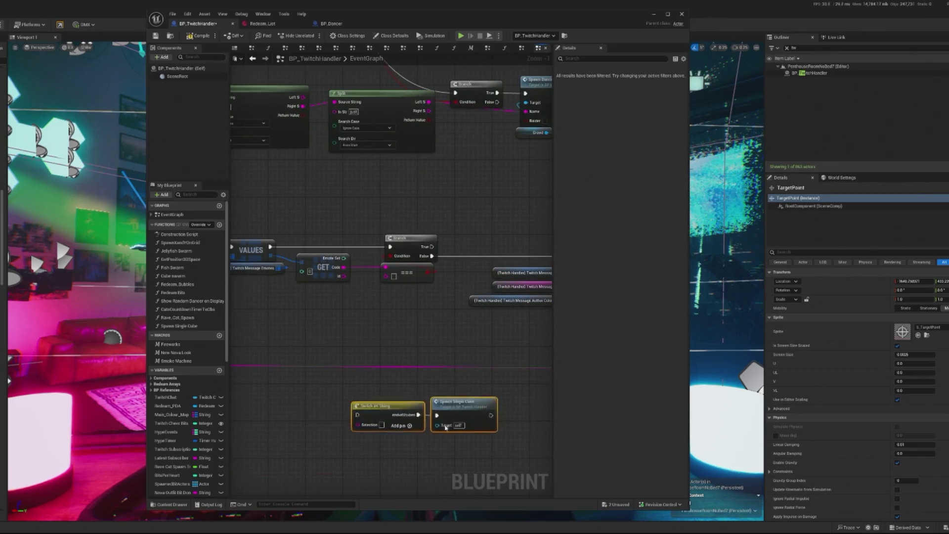
Add a Sequence node off the Branch's False output.
scroll(446, 427, "down", 1)
left_click_drag(407, 388, 363, 230)
mouse_move(312, 286)
left_mouse_down()
mouse_move(392, 311)
mouse_move(403, 381)
mouse_move(472, 350)
mouse_move(385, 342)
left_mouse_up()
left_click_drag(348, 229, 391, 241)
type("sequen")
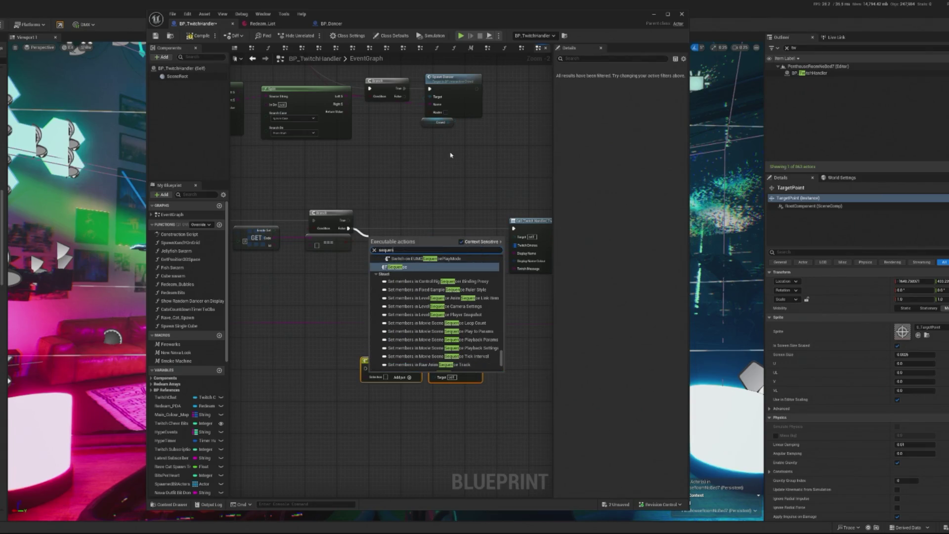
left_click(398, 270)
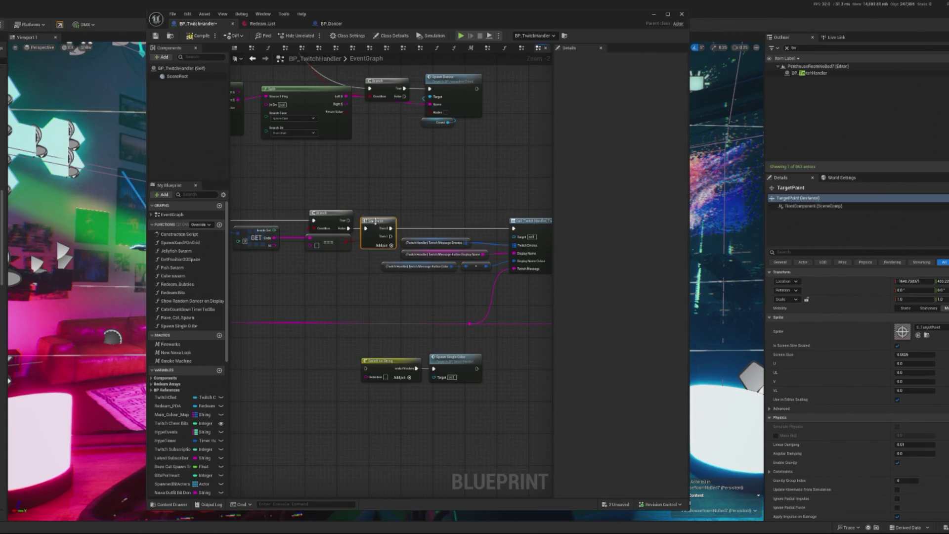
Straighten the message wire by moving its reroute point near the Sequence and Switch nodes.
left_click_drag(376, 222, 348, 218)
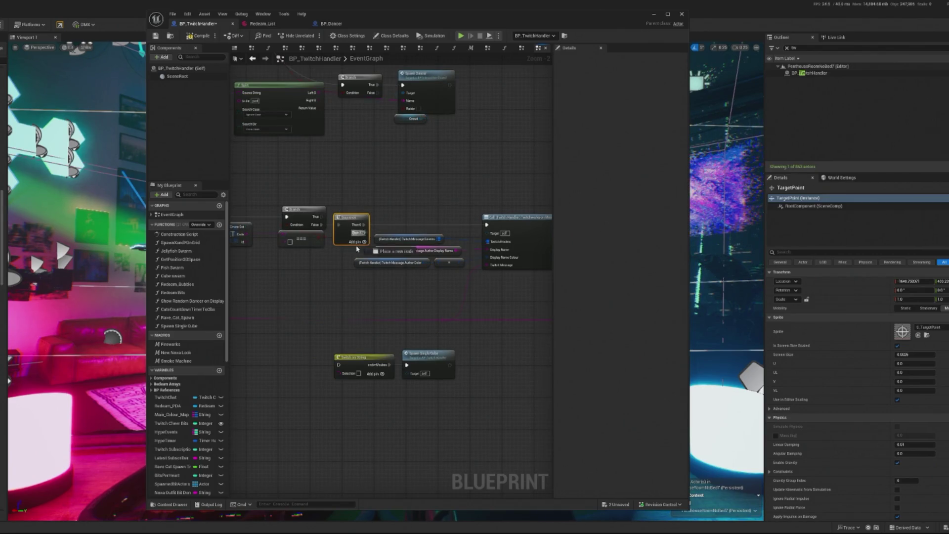
mouse_move(421, 344)
left_mouse_down()
mouse_move(494, 321)
mouse_move(518, 302)
left_mouse_up()
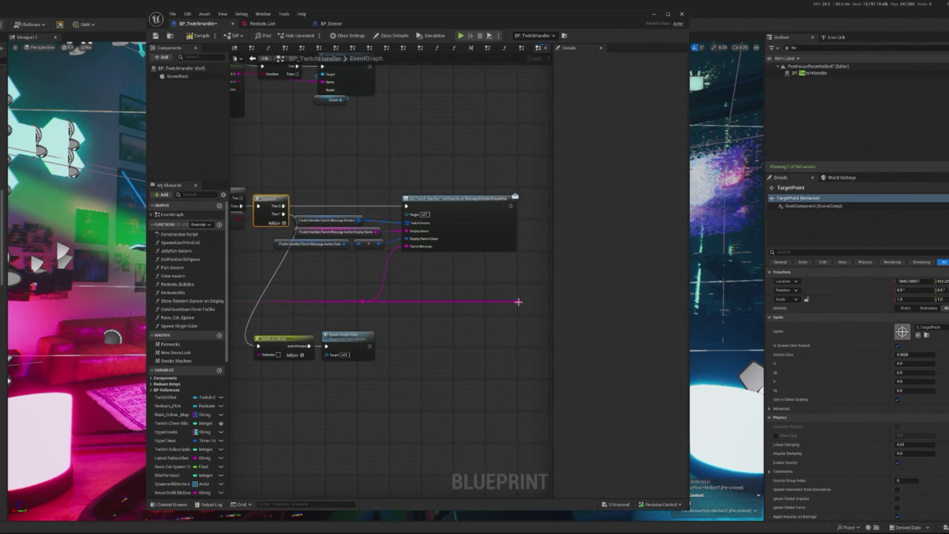
left_click_drag(348, 289, 383, 307)
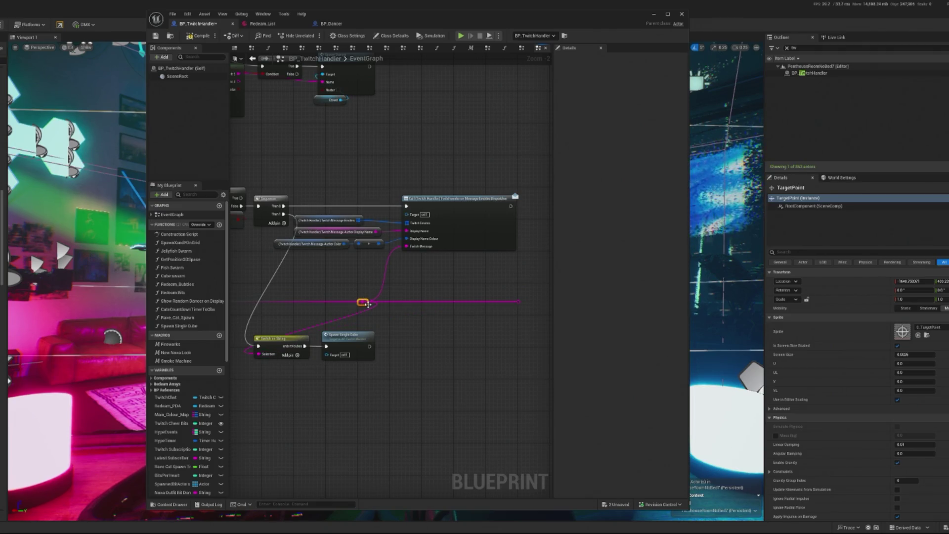
left_click_drag(242, 316, 249, 304)
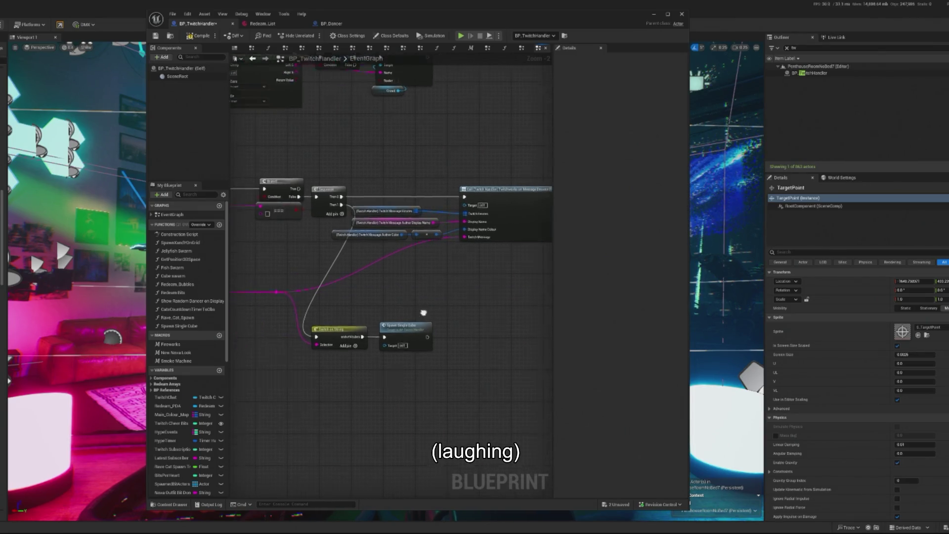
double_click(424, 326)
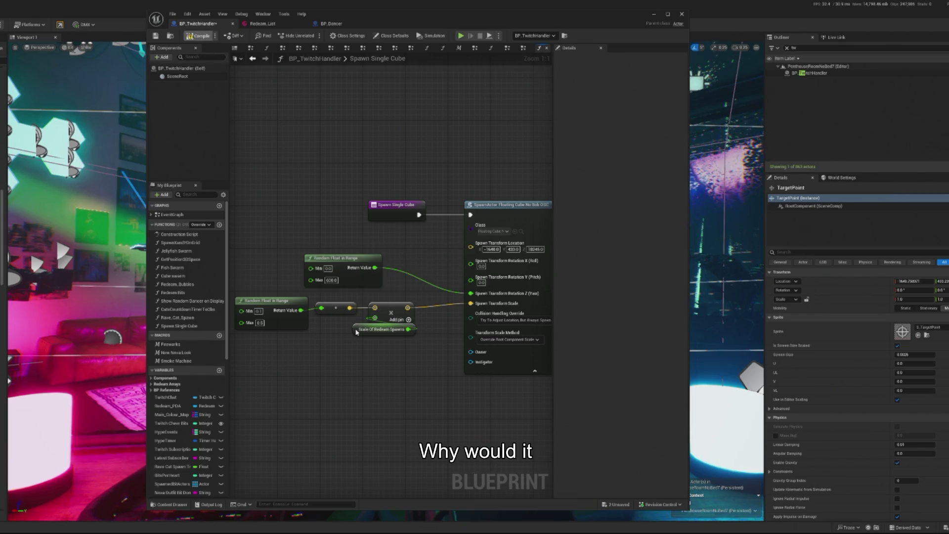
Set SpawnActor's Collision Handling Override to Always Spawn, Ignore Collisions and save the Blueprint.
left_click_drag(366, 335, 372, 381)
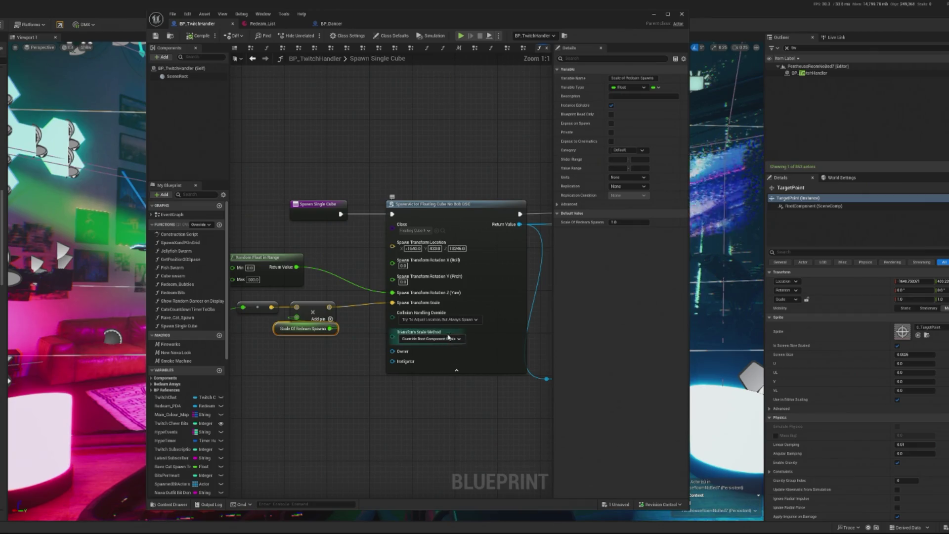
left_click(459, 320)
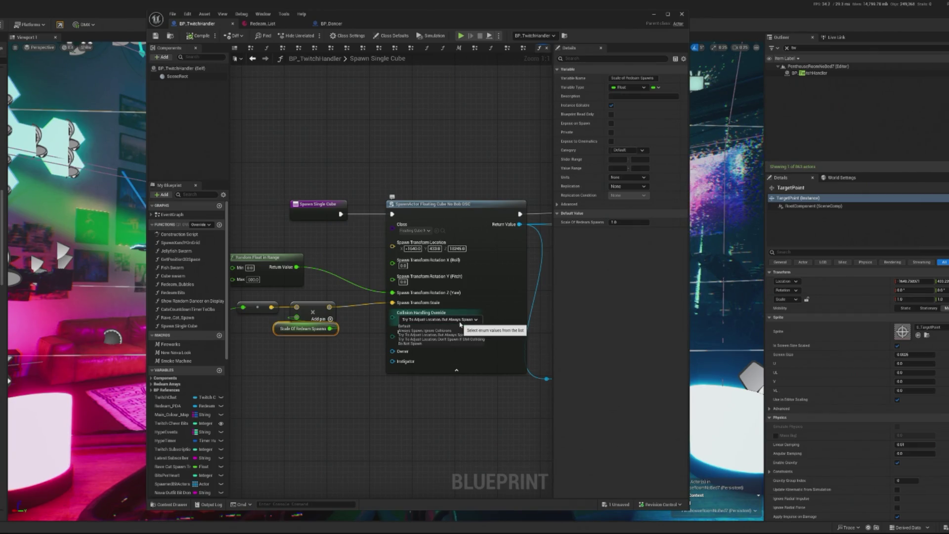
left_click(438, 331)
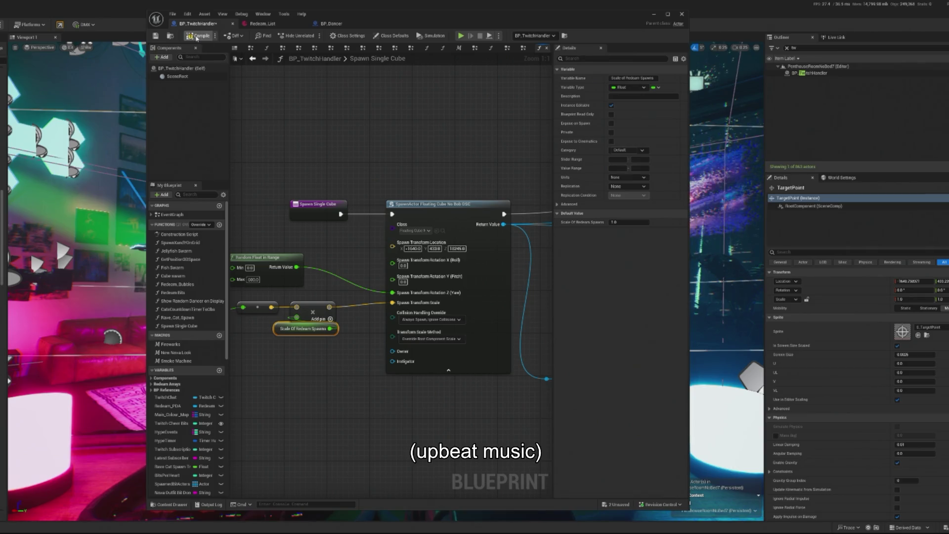
key("ctrl+s")
Minimize the Blueprint editor and start a play-test of the level.
scroll(441, 388, "down", 3)
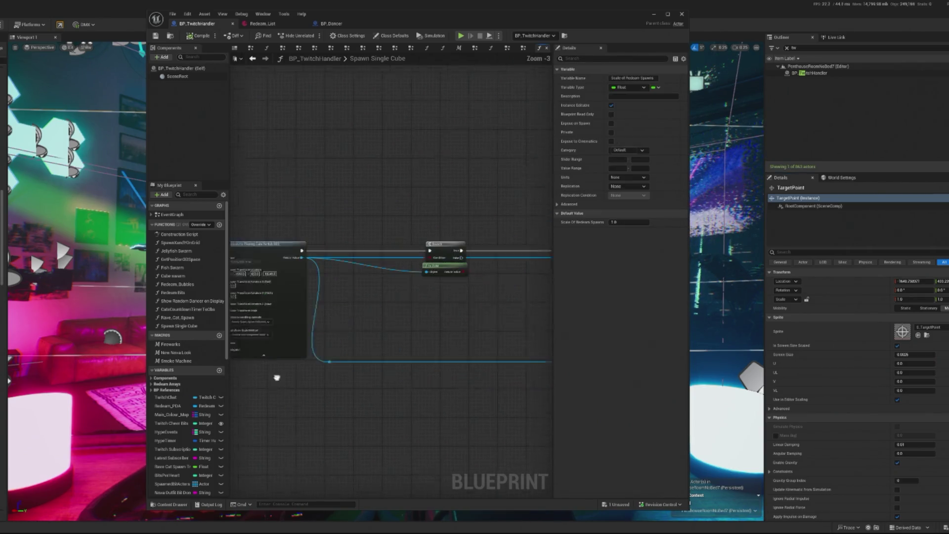
scroll(383, 312, "up", 2)
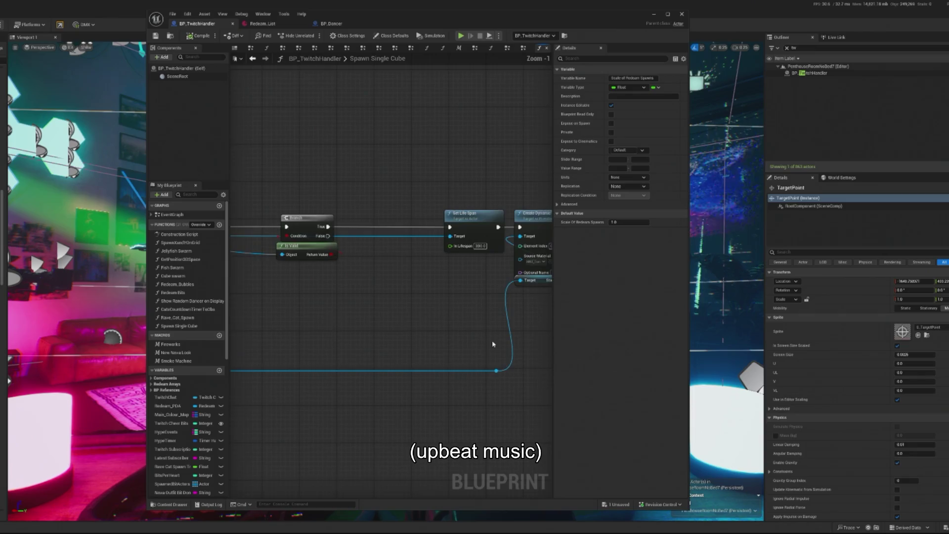
mouse_move(494, 343)
left_mouse_down()
mouse_move(458, 354)
mouse_move(321, 341)
left_mouse_up()
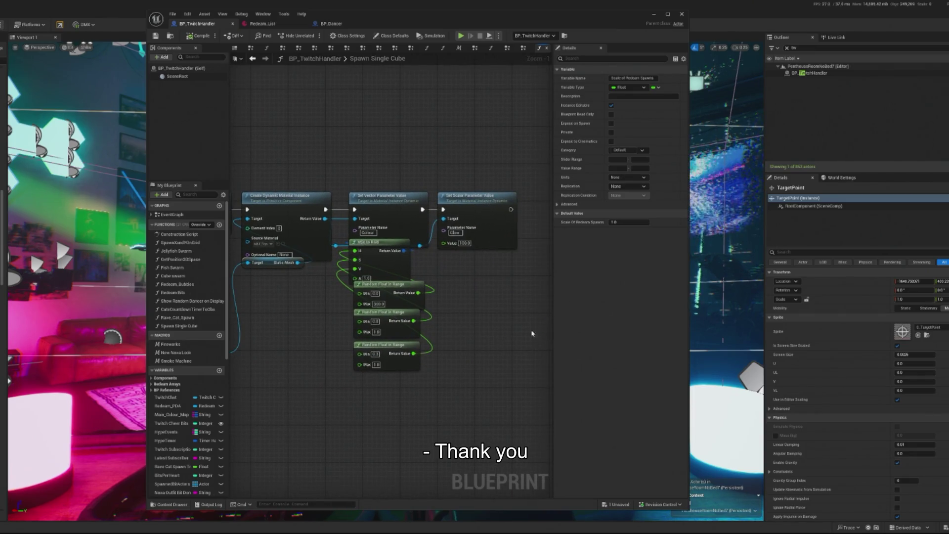
left_click(654, 14)
left_click(2, 24)
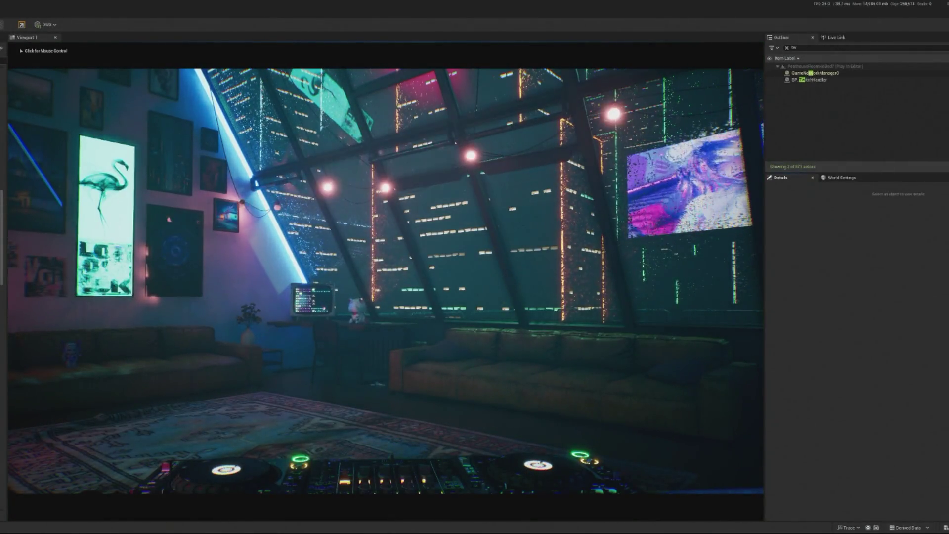
left_click(125, 334)
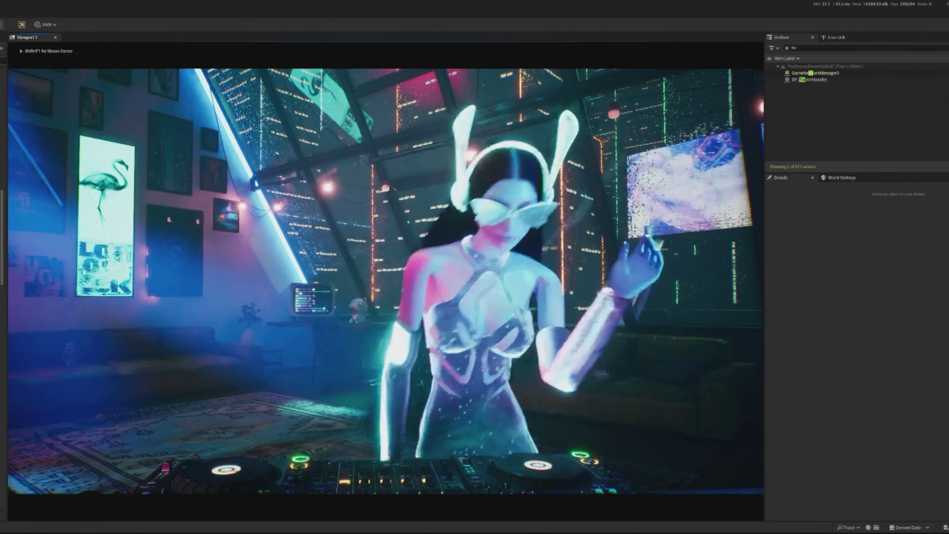
key("shift+F1")
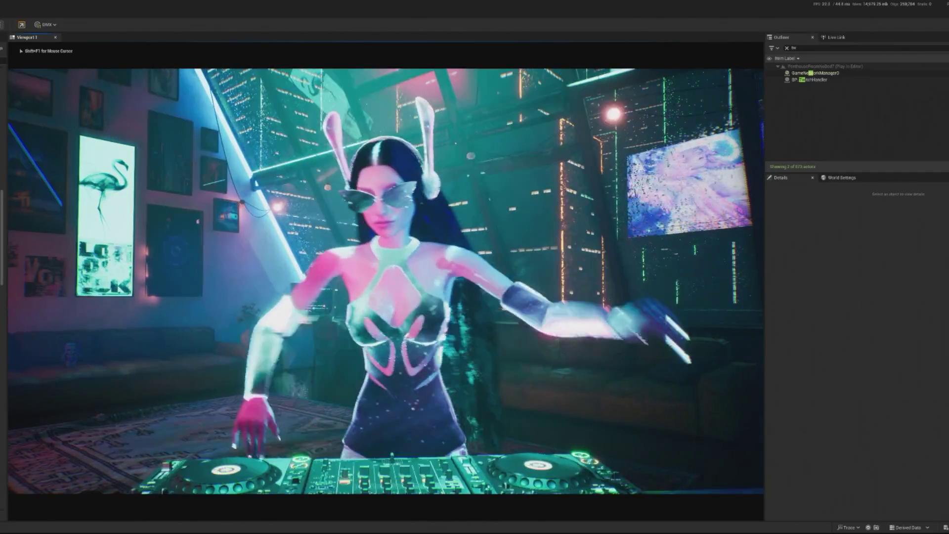
key("Escape")
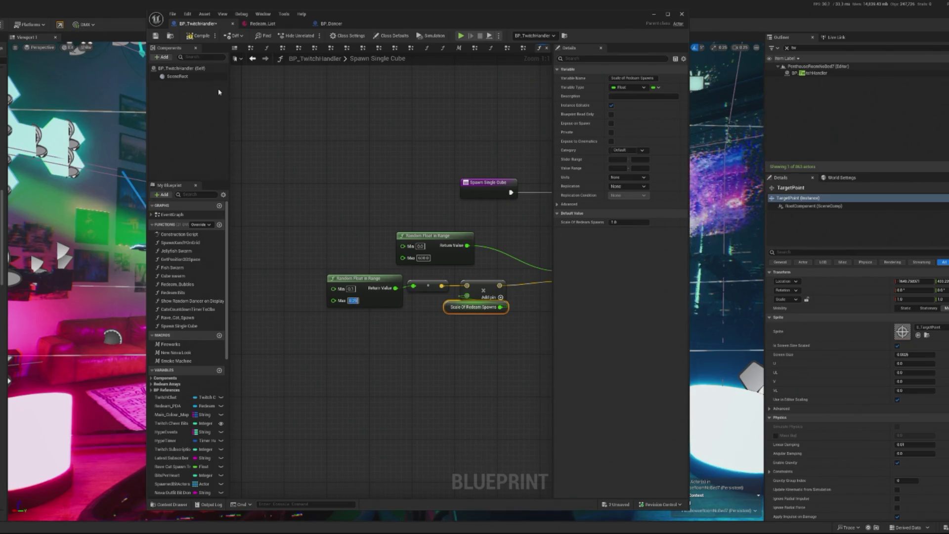
Minimize the Blueprint editor and play-test the level again.
left_click(654, 16)
key("alt+p")
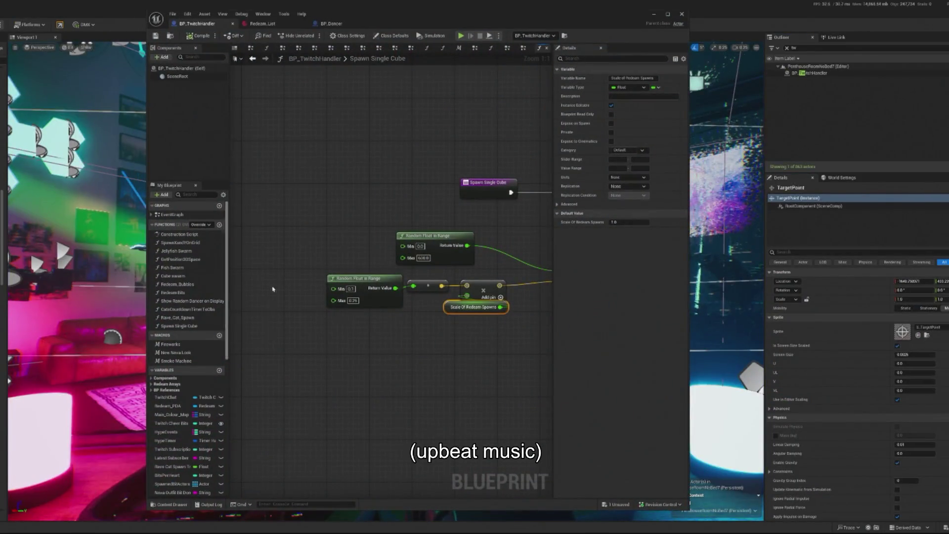
scroll(446, 365, "down", 2)
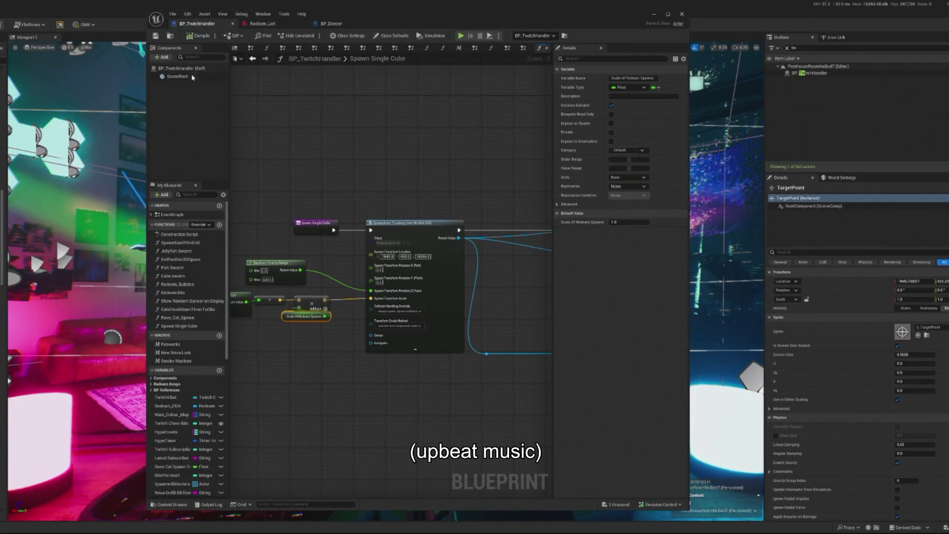
Go back to BP_TwitchHandler, frame the Spawn Single Cube graph, and select EventGraph.
left_click(331, 23)
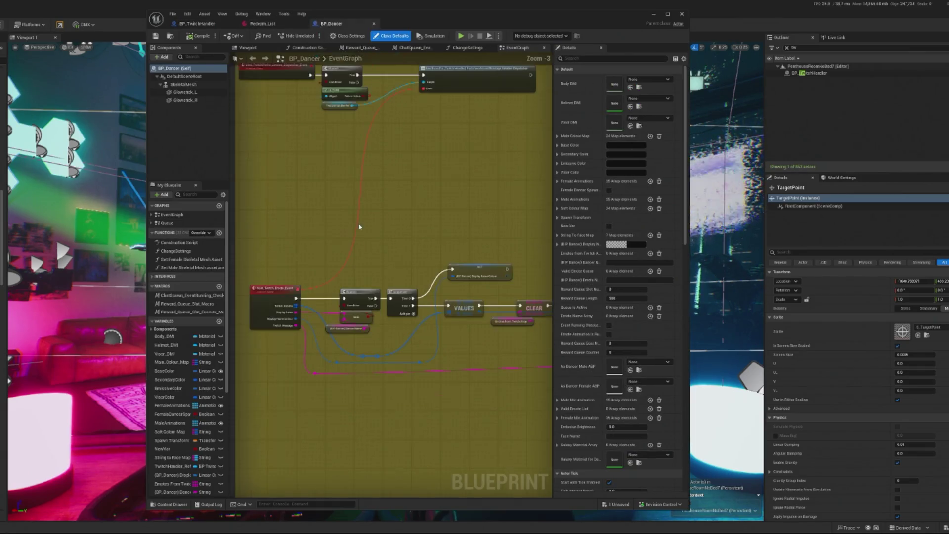
left_click(262, 23)
left_click(198, 24)
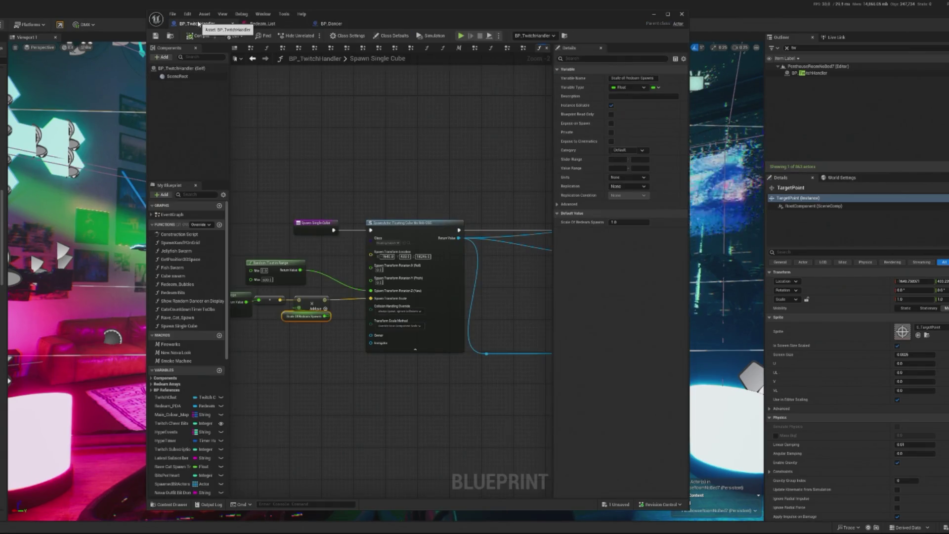
scroll(326, 103, "down", 3)
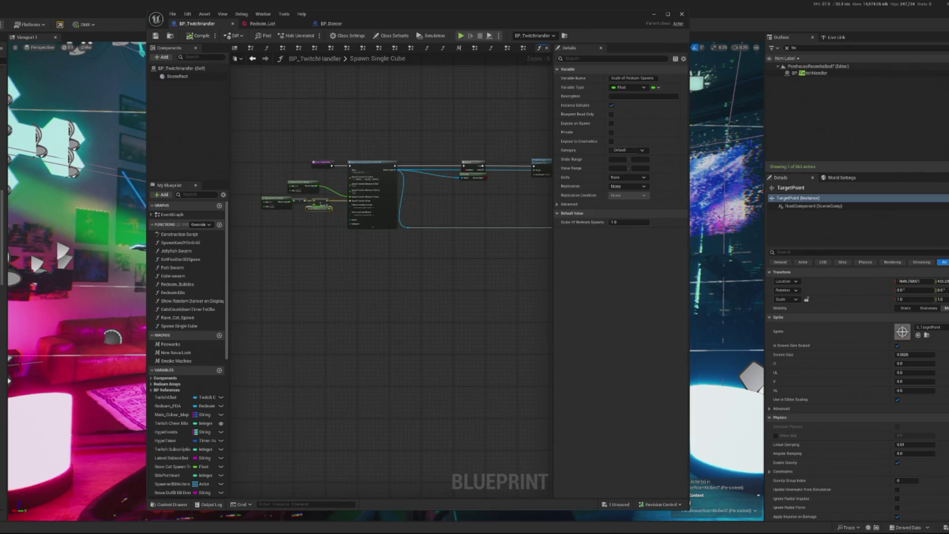
left_click_drag(296, 148, 310, 203)
left_click(172, 215)
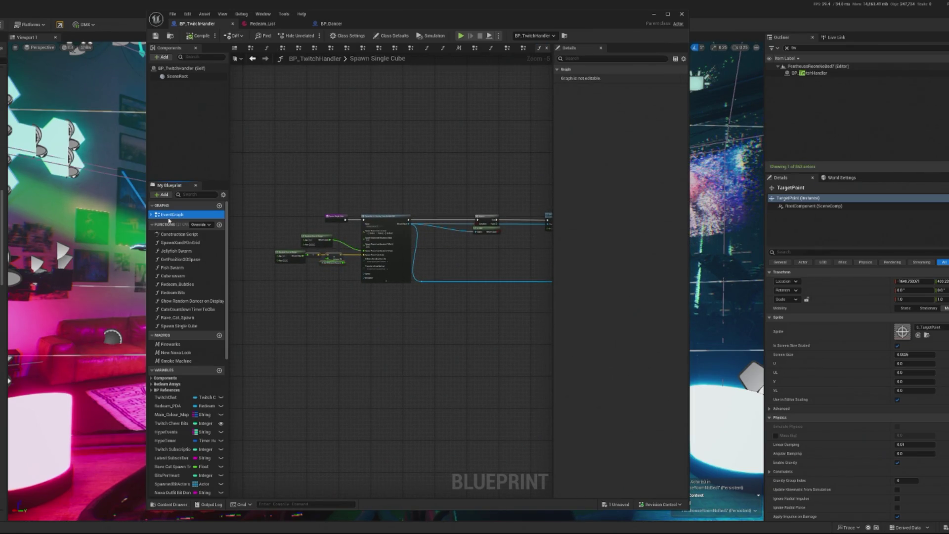
Open the EventGraph and pan over to the Branch and Sequence nodes.
double_click(169, 218)
scroll(348, 400, "up", 8)
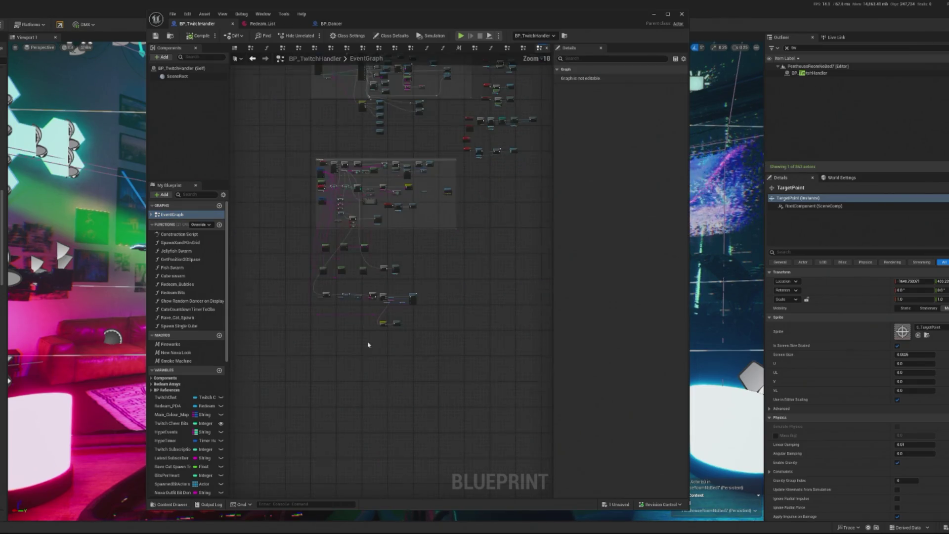
mouse_move(362, 307)
left_mouse_down()
mouse_move(415, 316)
mouse_move(376, 293)
left_mouse_up()
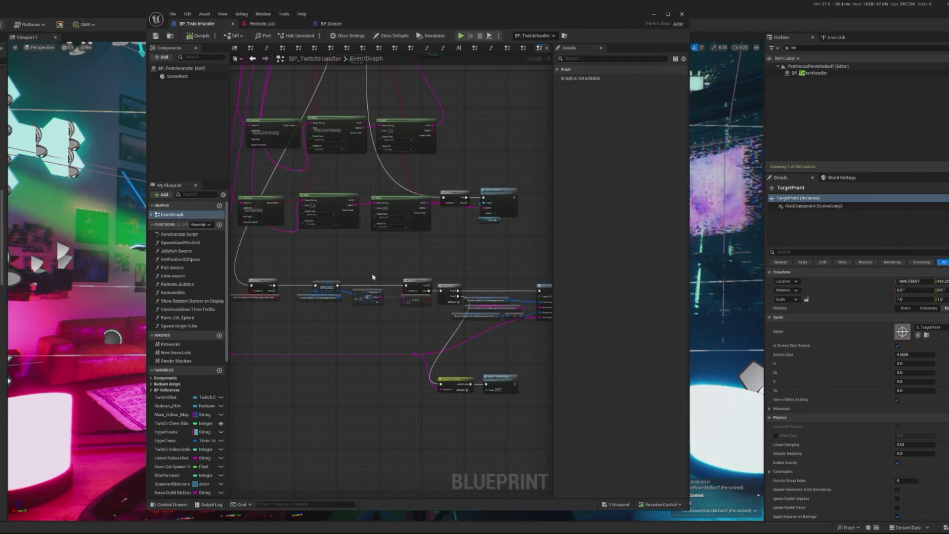
mouse_move(446, 389)
left_mouse_down()
mouse_move(476, 390)
mouse_move(478, 359)
mouse_move(440, 340)
left_mouse_up()
scroll(487, 351, "up", 3)
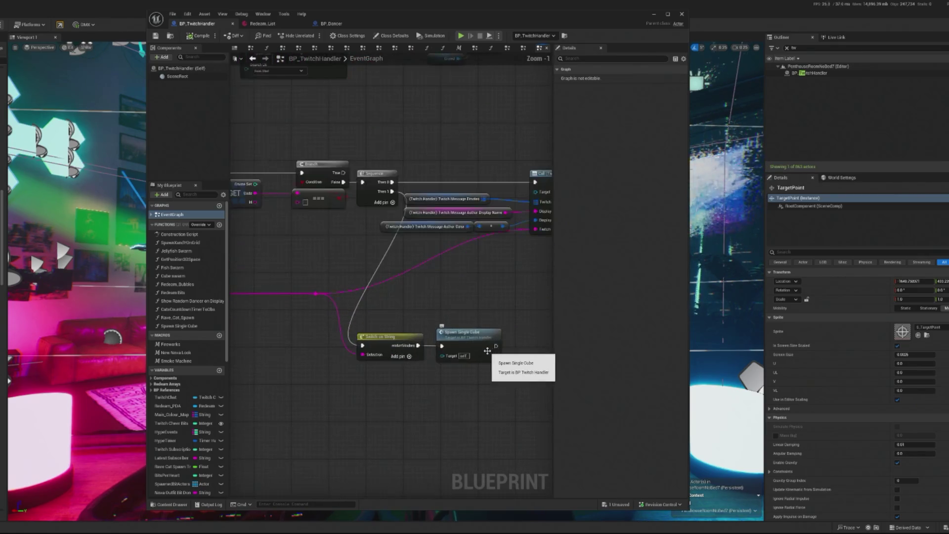
left_click_drag(343, 359, 405, 364)
left_click_drag(297, 313, 489, 343)
scroll(403, 335, "down", 1)
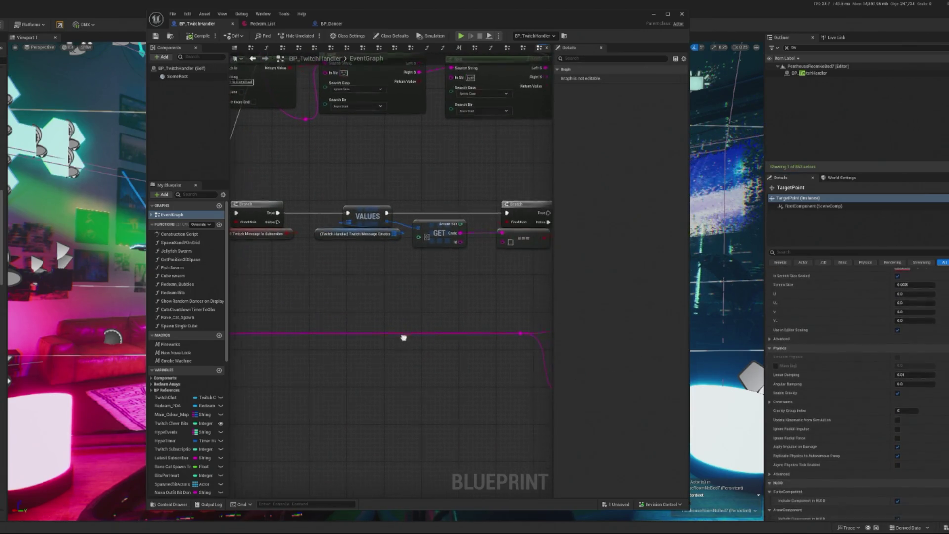
left_click_drag(432, 313, 330, 304)
mouse_move(394, 300)
left_mouse_down()
mouse_move(451, 335)
mouse_move(416, 288)
mouse_move(435, 309)
mouse_move(358, 267)
mouse_move(443, 274)
left_mouse_up()
left_click_drag(489, 236, 414, 234)
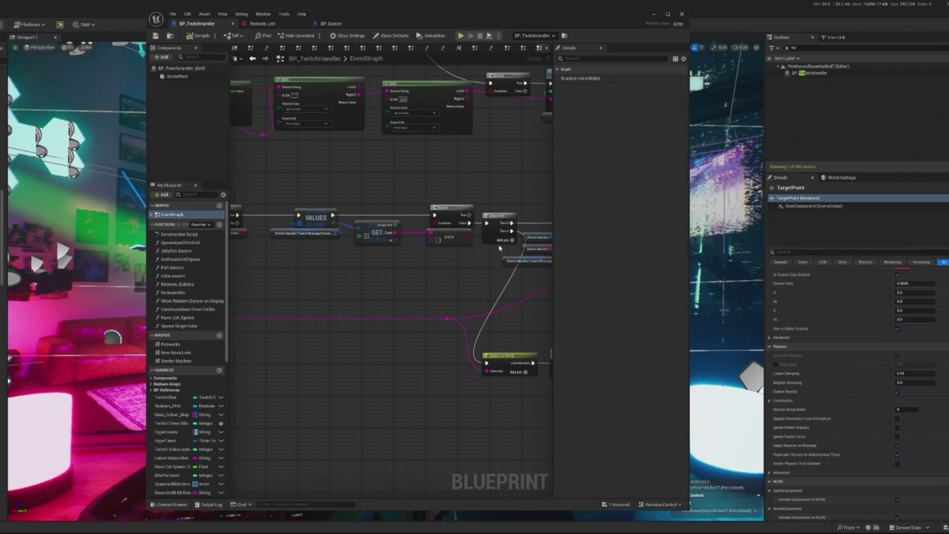
Select the Sequence node after the Branch and delete it.
left_click(494, 217)
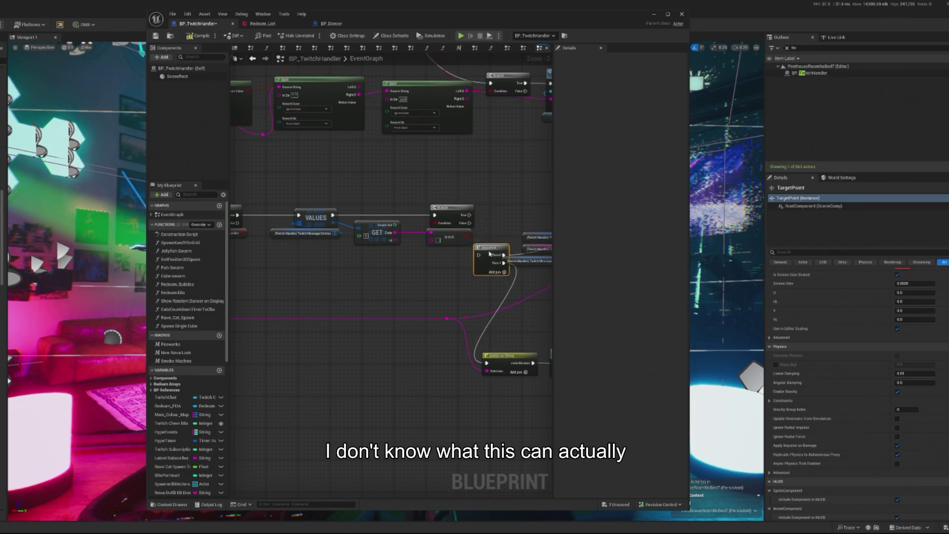
left_click_drag(482, 237, 295, 233)
key("Delete")
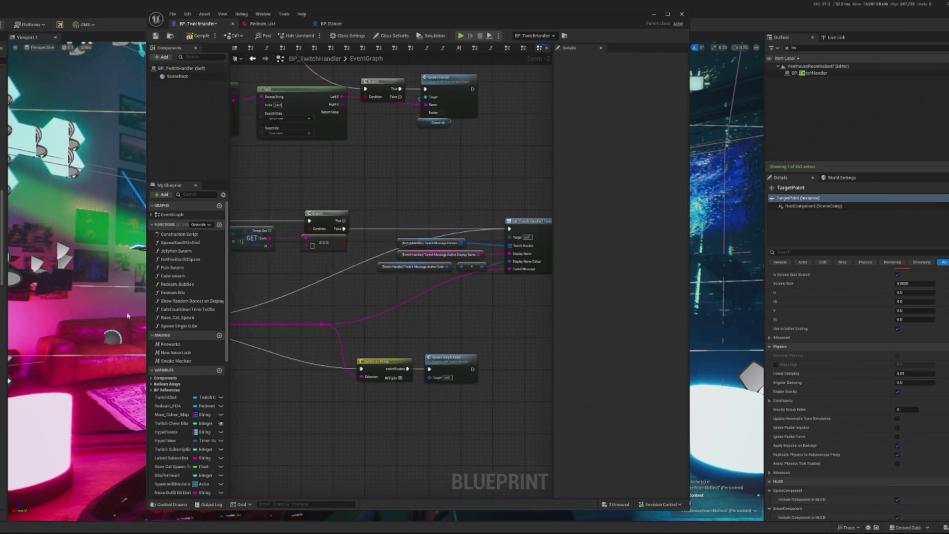
Restore the deleted Sequence node beside the Branch and wire the Branch's True output into it.
key("ctrl+z")
left_click_drag(295, 279, 259, 259)
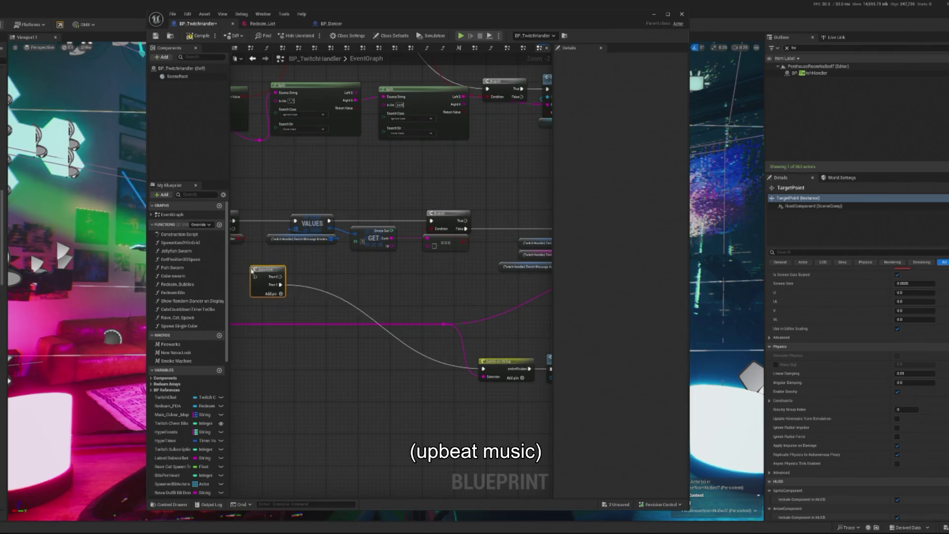
mouse_move(234, 221)
left_mouse_down()
mouse_move(258, 270)
mouse_move(269, 214)
left_mouse_up()
Shift Switch on String and Spawn Single Cube left, compile, and start a play test.
left_click(508, 360)
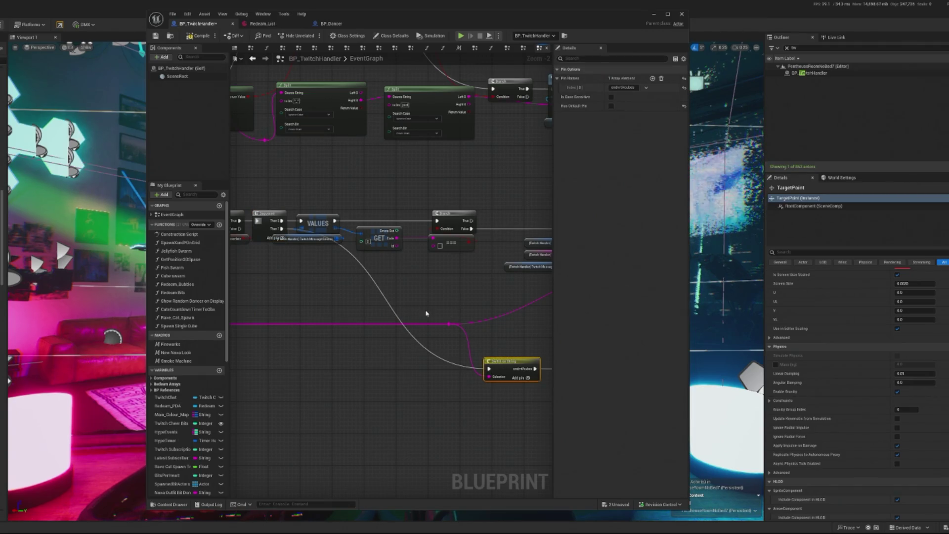
left_click_drag(514, 367, 331, 364)
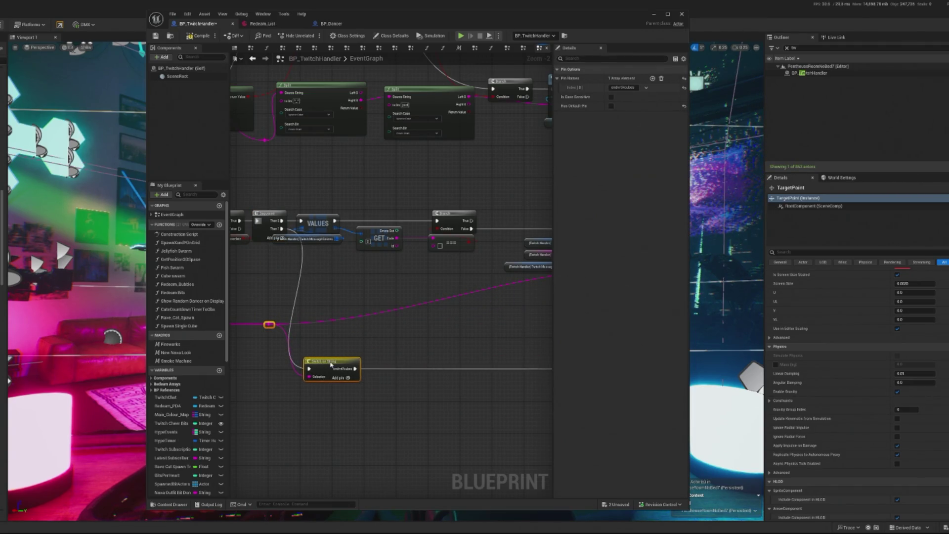
left_click(404, 400)
scroll(496, 317, "up", 2)
mouse_move(496, 317)
left_mouse_down()
mouse_move(284, 317)
mouse_move(419, 317)
left_mouse_up()
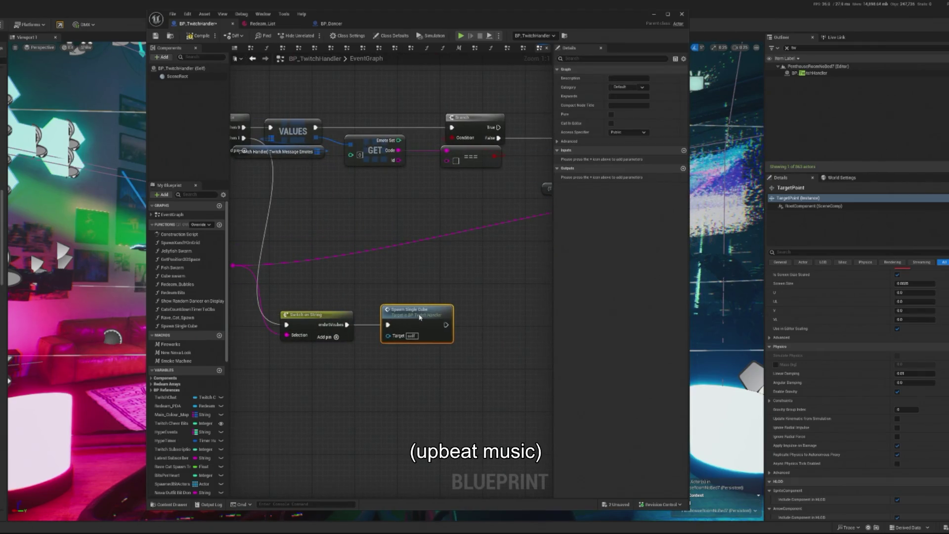
left_click(197, 36)
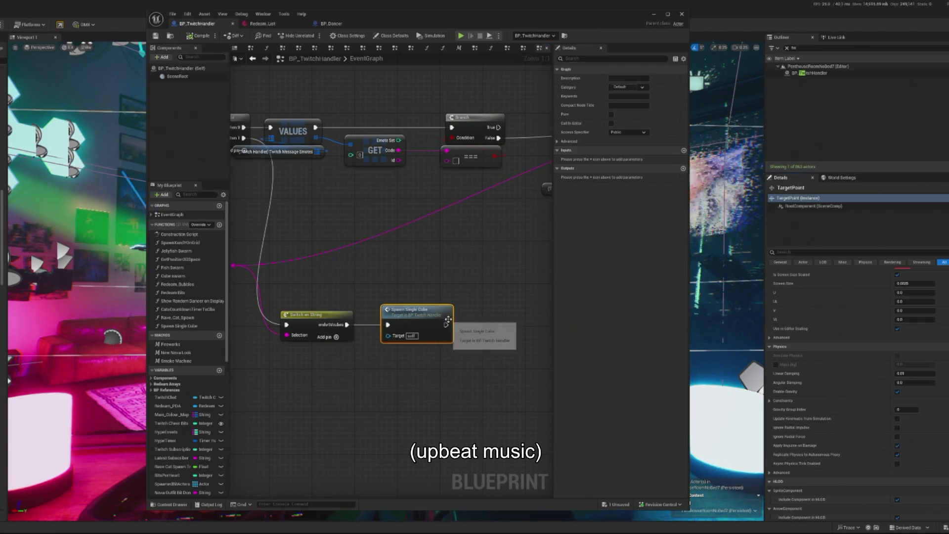
left_click(461, 36)
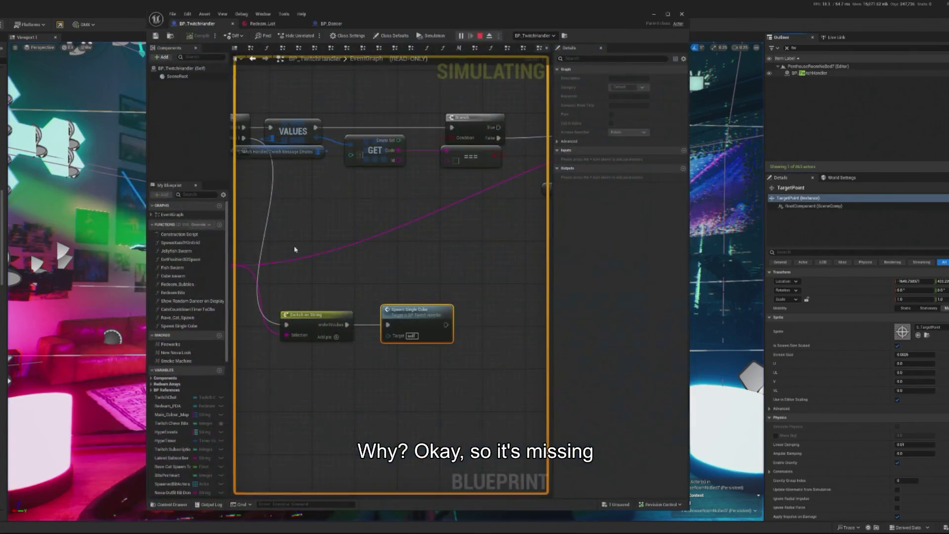
Zoom back into the EventGraph once the play session has ended.
scroll(333, 246, "up", 3)
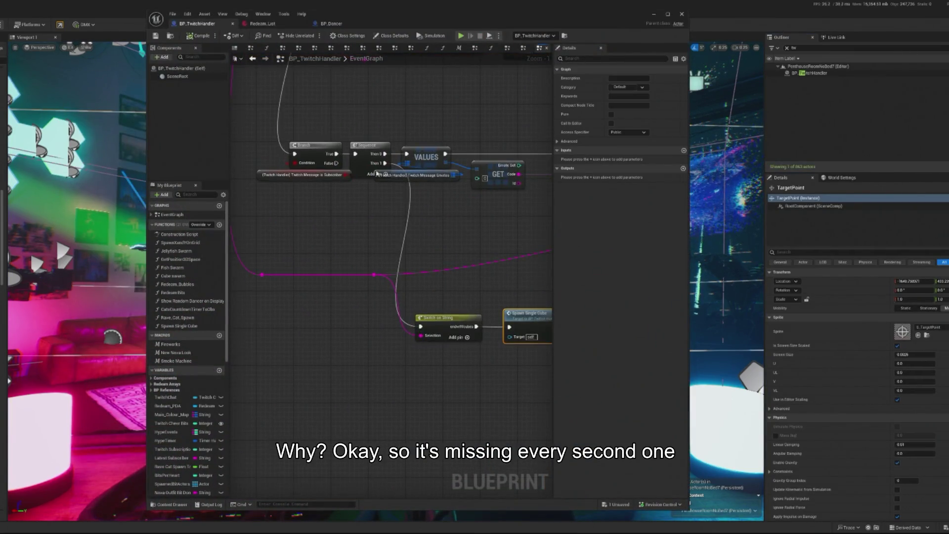
Review the On Message logic, then move Switch on String and Spawn Single Cube slightly right.
mouse_move(441, 362)
left_mouse_down()
mouse_move(320, 255)
mouse_move(350, 314)
left_mouse_up()
left_click_drag(387, 101, 388, 231)
left_click_drag(458, 225, 441, 185)
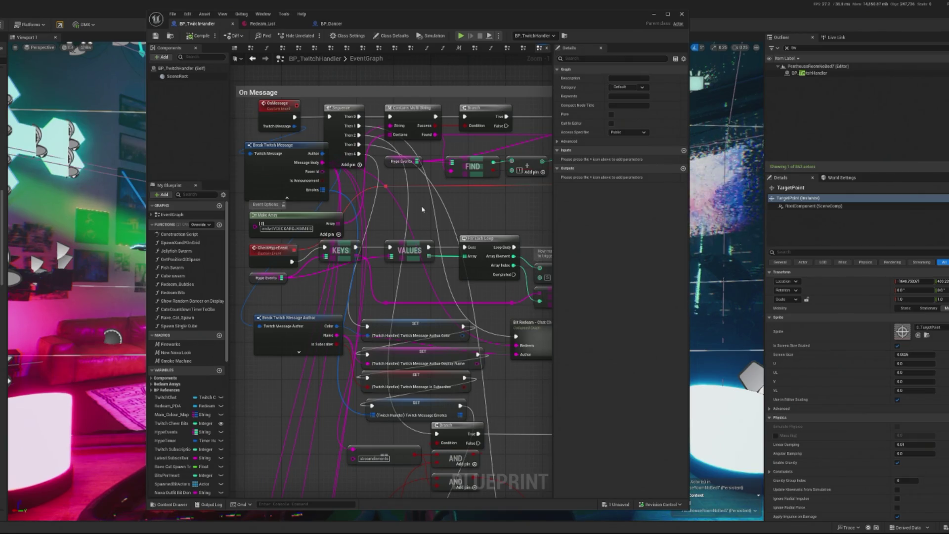
mouse_move(425, 224)
left_mouse_down()
mouse_move(421, 180)
mouse_move(402, 173)
mouse_move(423, 122)
left_mouse_up()
scroll(429, 105, "down", 2)
scroll(490, 333, "up", 2)
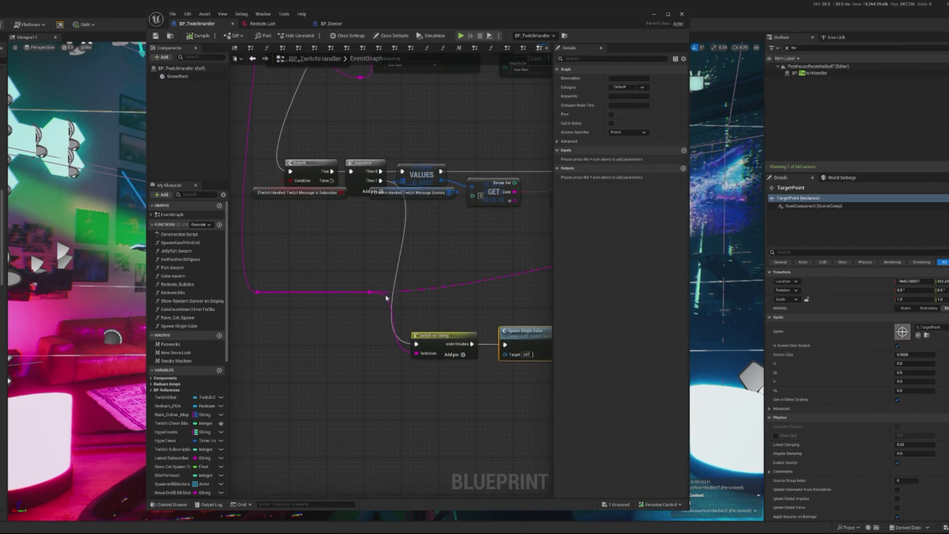
mouse_move(370, 292)
left_mouse_down()
mouse_move(295, 306)
mouse_move(449, 377)
left_mouse_up()
left_click_drag(356, 338, 407, 340)
Promote the chat string wire to a new variable, NewVar, with a SET node.
left_click_drag(277, 295, 299, 353)
type("rer")
key("BackSpace")
key("BackSpace")
key("BackSpace")
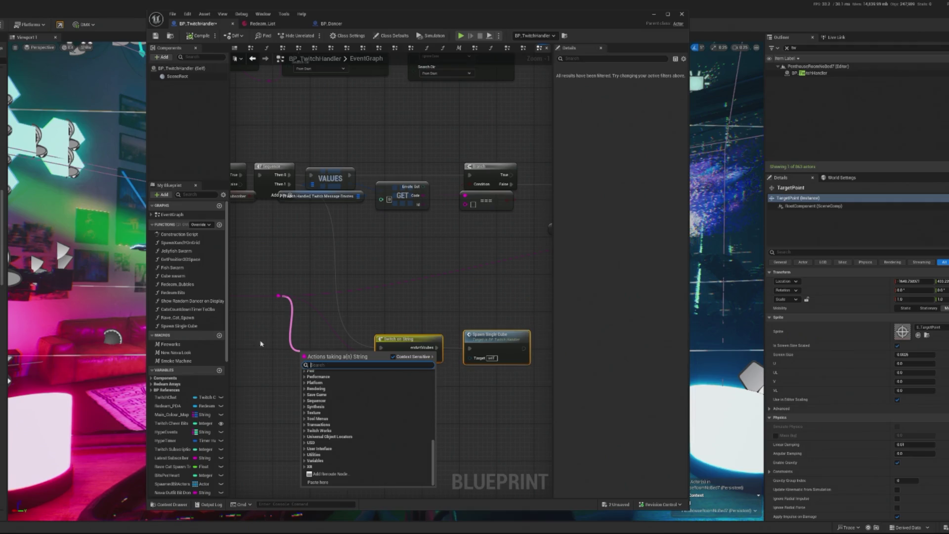
type("promote")
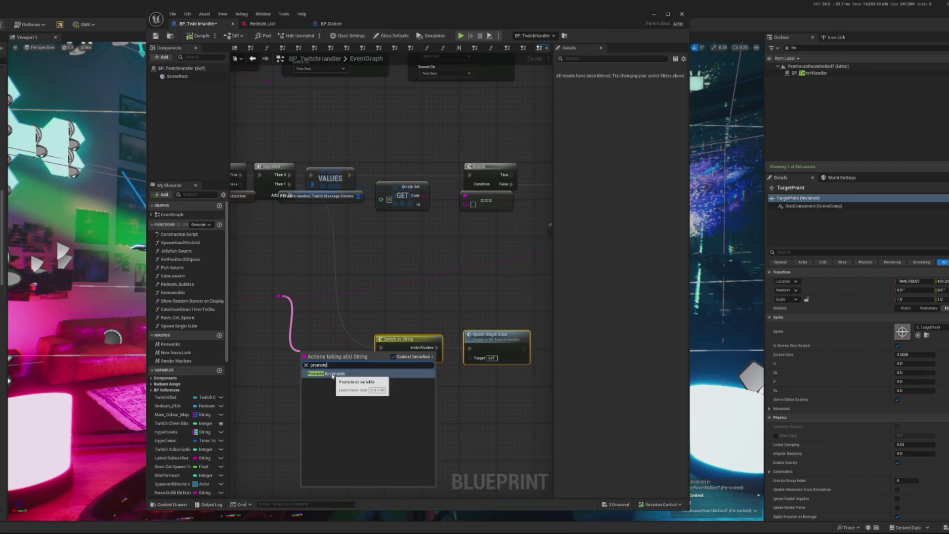
left_click(331, 375)
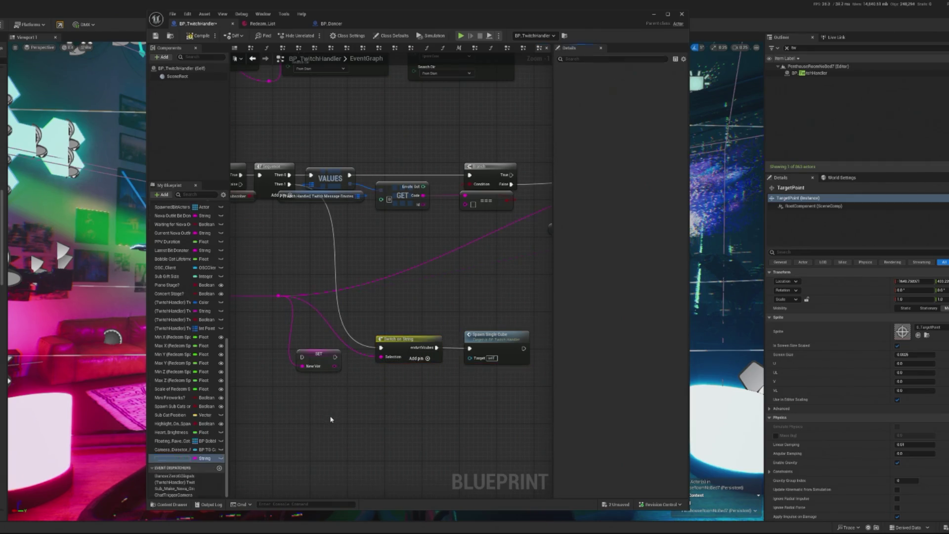
left_click_drag(331, 419, 381, 428)
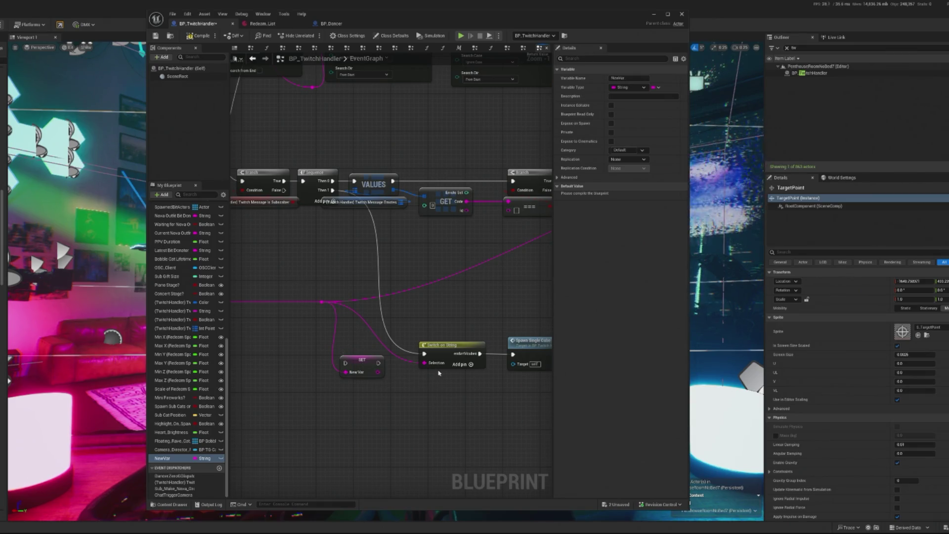
left_click(361, 361)
Add a string Contains node off the string reroute and move it down-left.
left_click_drag(322, 302, 338, 336)
type("conta")
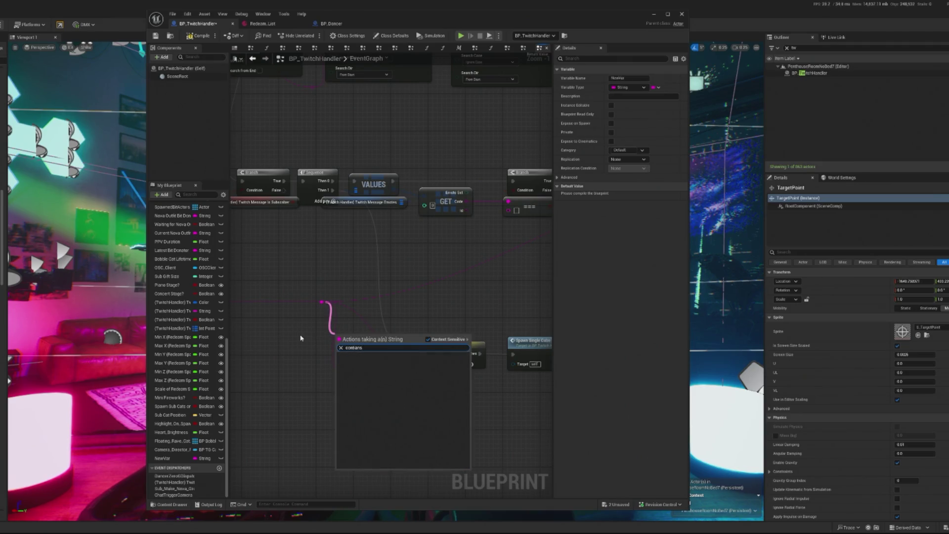
left_click(310, 346)
left_click_drag(323, 303, 325, 341)
type("contains")
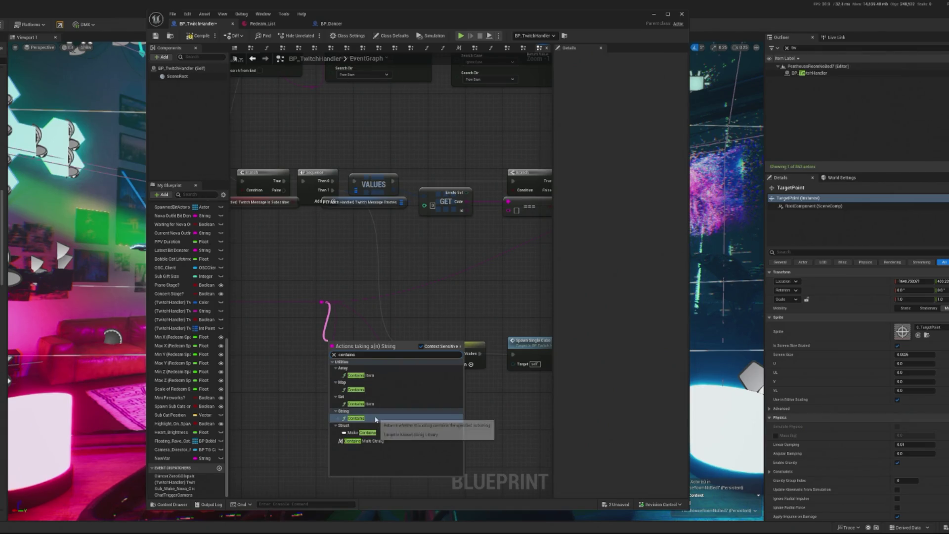
left_click(374, 420)
mouse_move(370, 342)
left_mouse_down()
mouse_move(334, 393)
mouse_move(347, 403)
left_mouse_up()
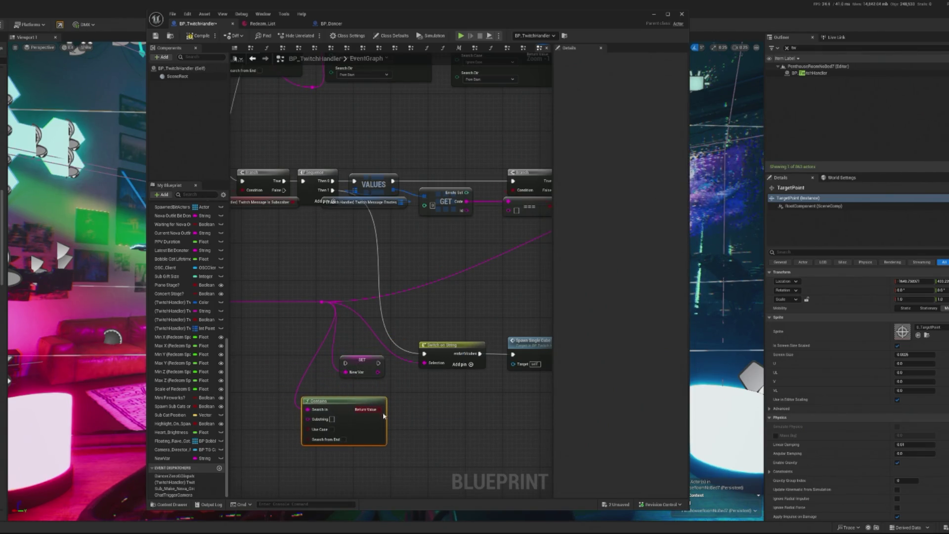
left_click(364, 371)
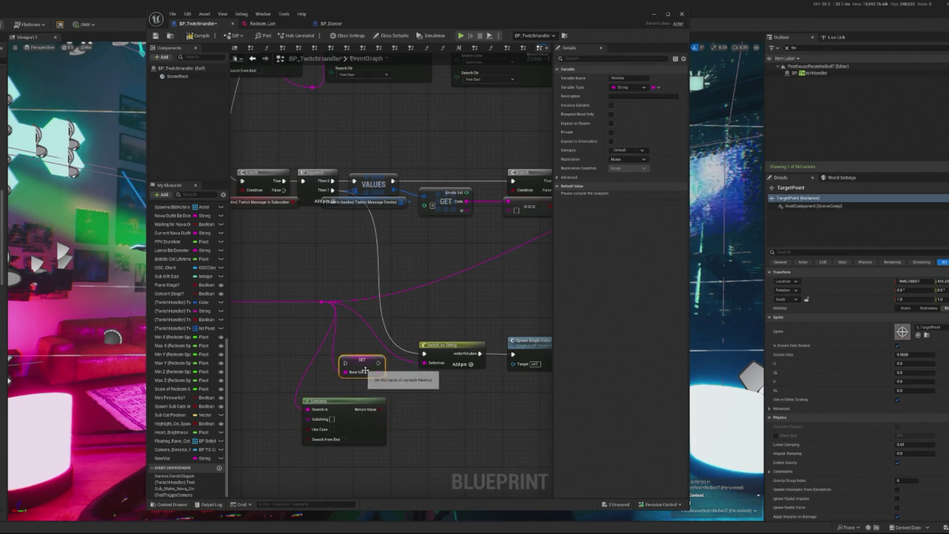
left_click(405, 417)
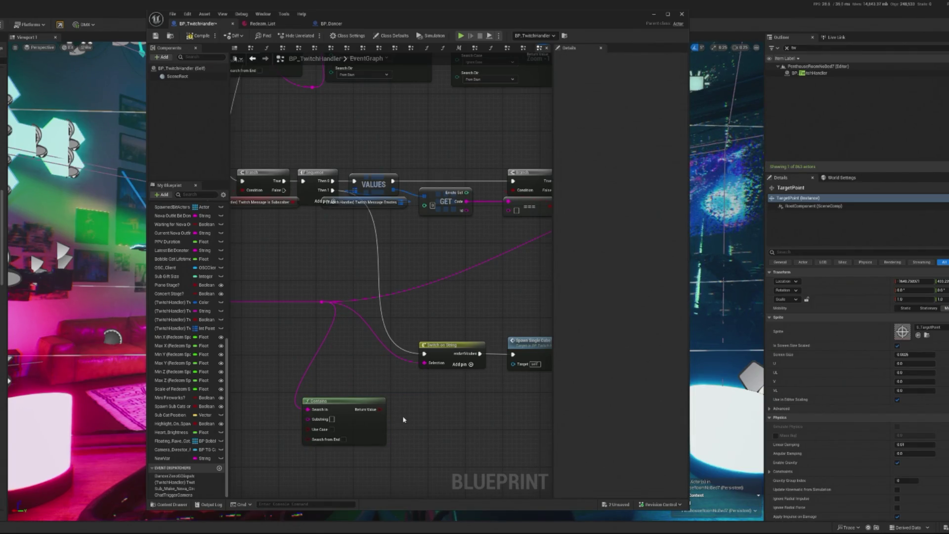
left_click_drag(403, 419, 390, 423)
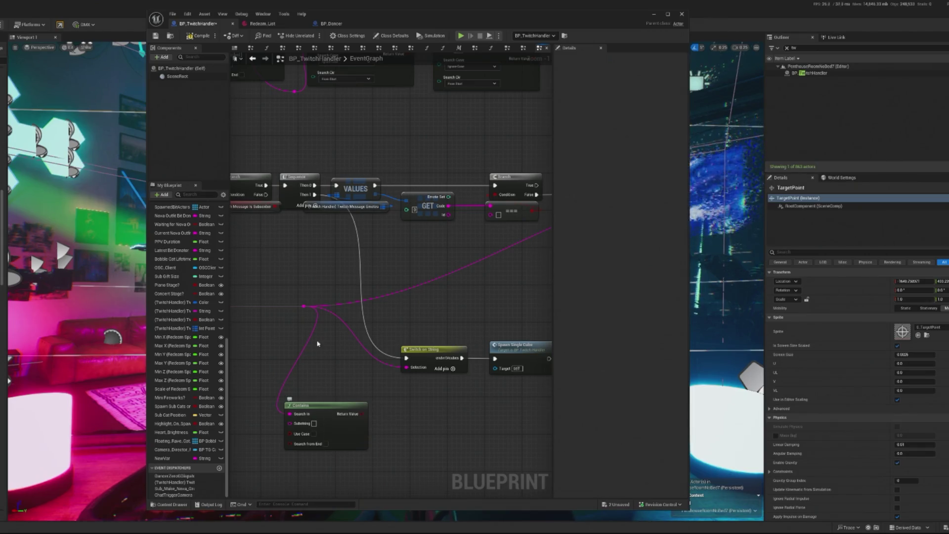
Paste the cube command text as the Contains substring and move the node right.
left_click(421, 371)
left_click(623, 87)
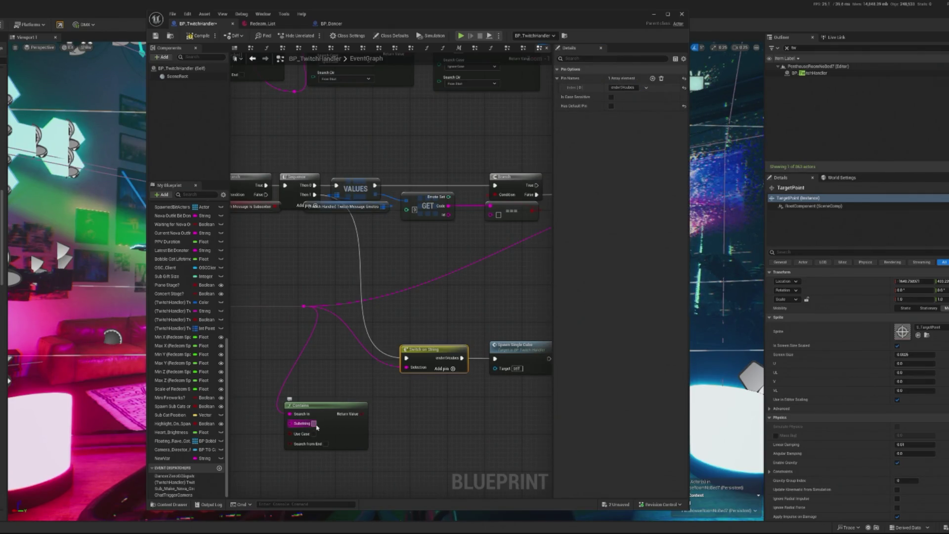
key("ctrl+v")
left_click_drag(365, 444, 450, 447)
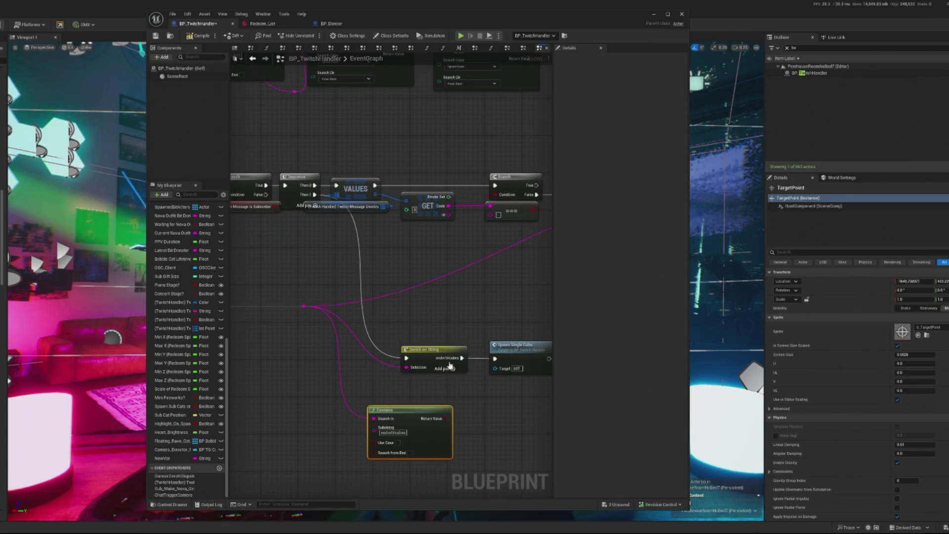
Delete the Switch on String node and pull a connection from Sequence Then 1.
left_click(433, 360)
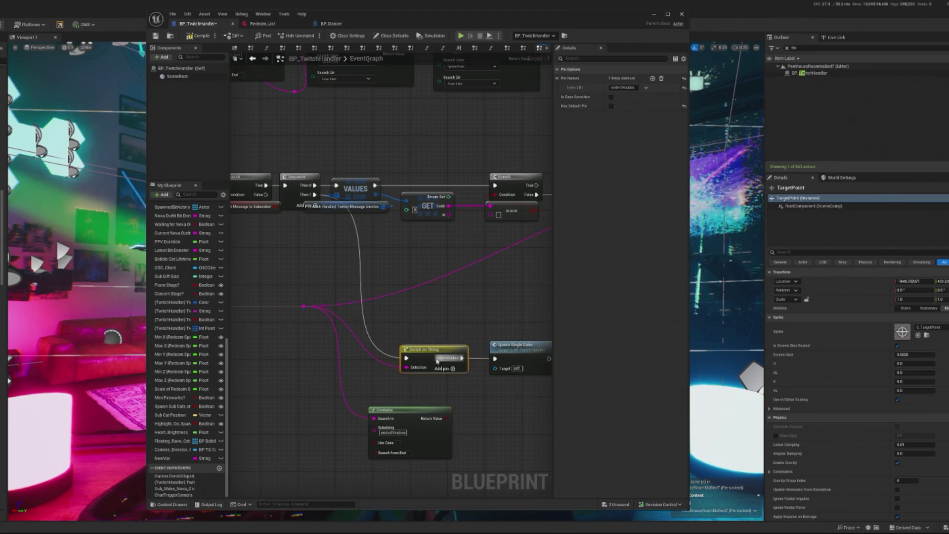
key("Delete")
left_click_drag(308, 196, 374, 350)
Add a Branch node wired from the Sequence's Then 1 output.
type("branch")
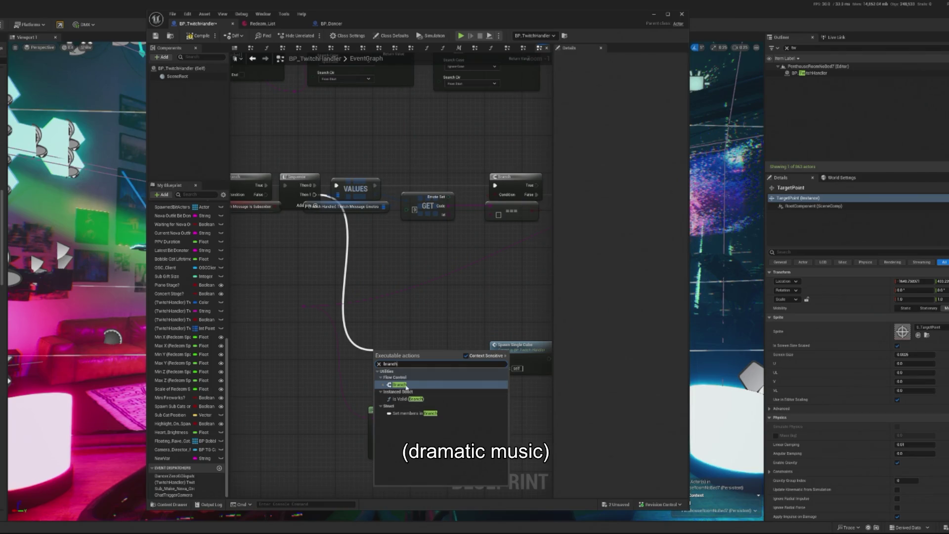
left_click(410, 384)
mouse_move(414, 408)
left_mouse_down()
mouse_move(413, 389)
mouse_move(395, 378)
mouse_move(500, 355)
left_mouse_up()
key("ctrl+z")
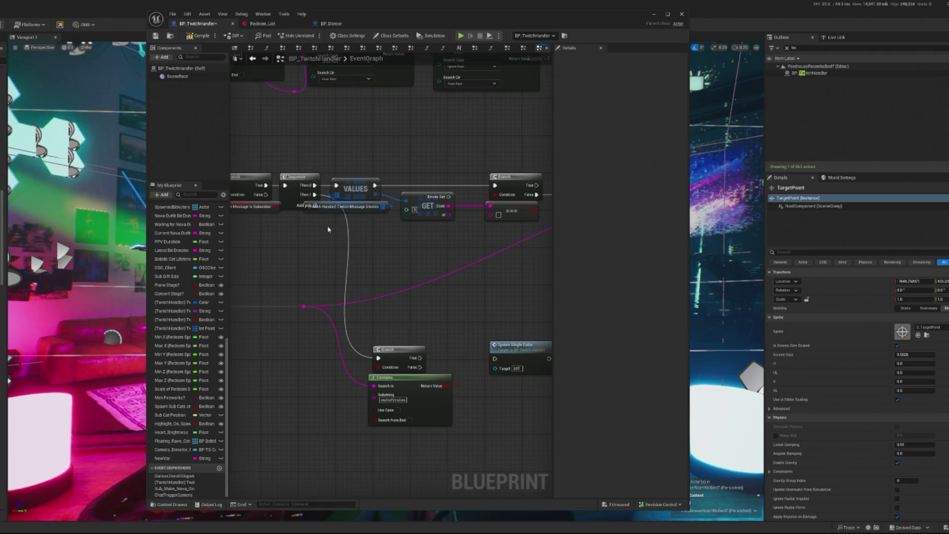
Promote the loose string wire into a second variable, NewVar_0.
left_click_drag(346, 368, 349, 370)
type("promot")
key("Escape")
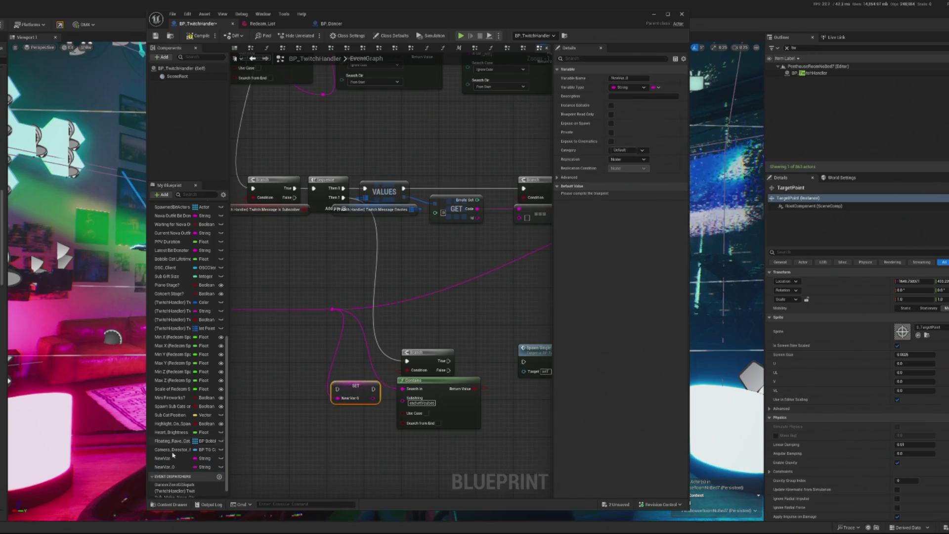
right_click(174, 468)
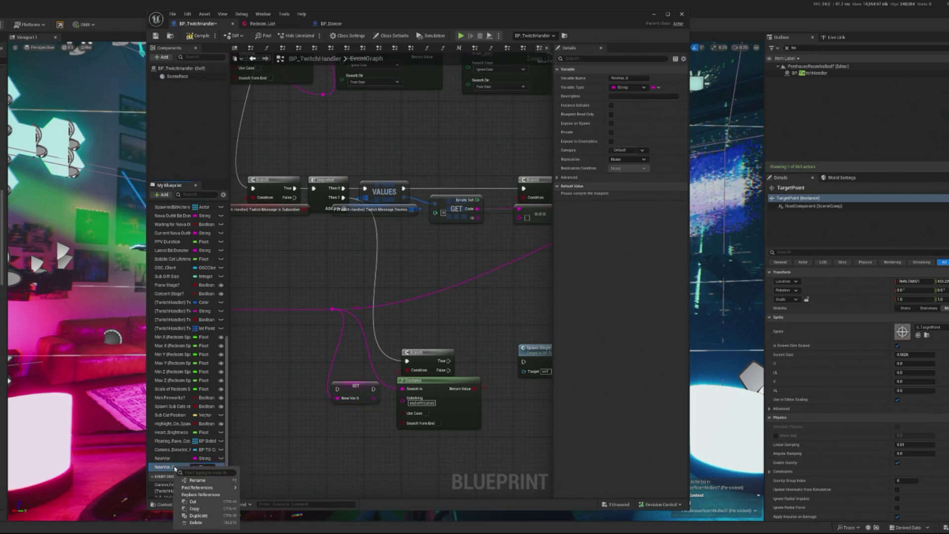
Delete NewVar_0 and rename NewVar to Chat Message.
left_click(196, 522)
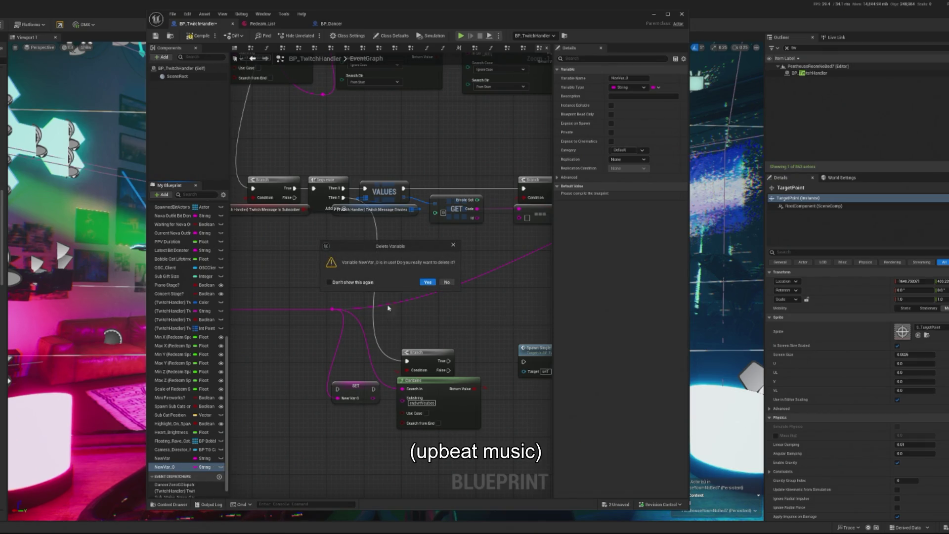
left_click(424, 283)
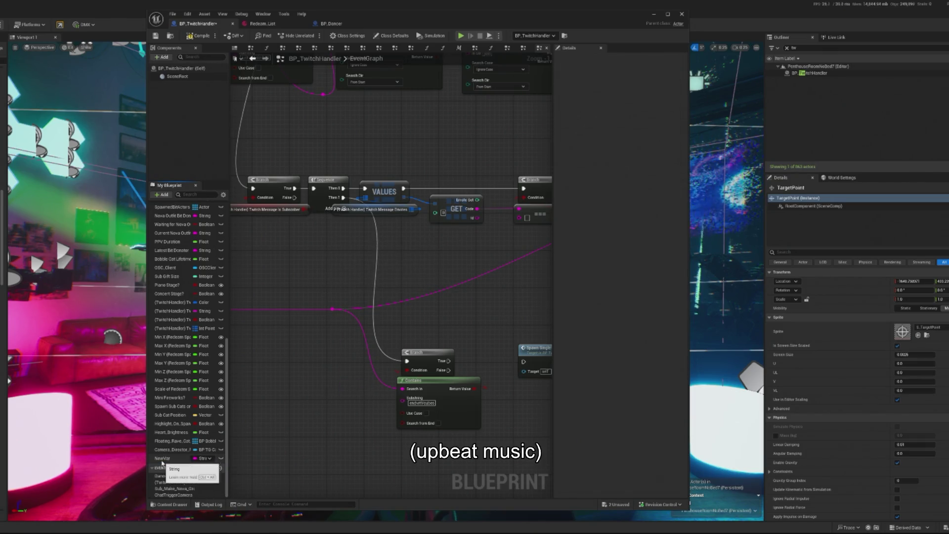
right_click(163, 459)
left_click(174, 466)
type("Chat Message")
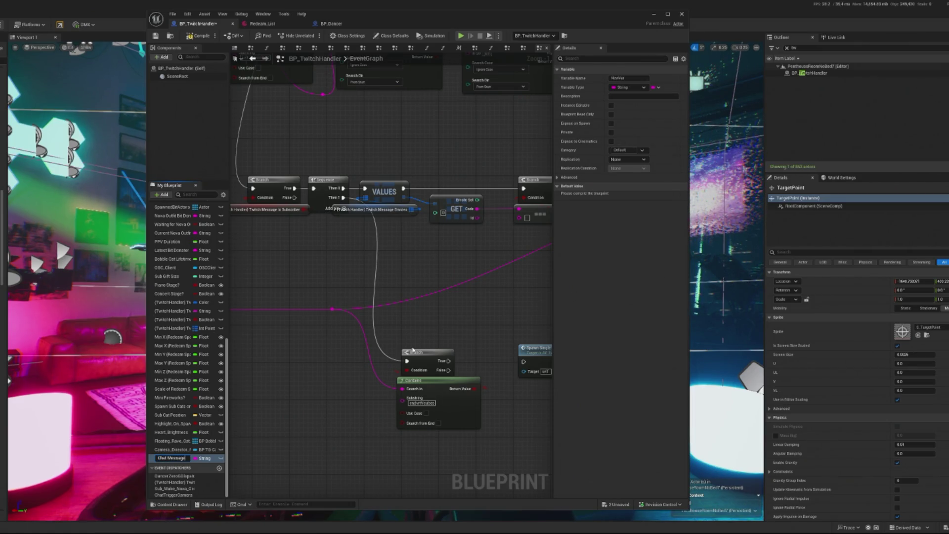
key("Return")
Place a SET Chat Message node fed the chat string and run from Sequence Then 1.
left_click_drag(168, 459, 329, 392)
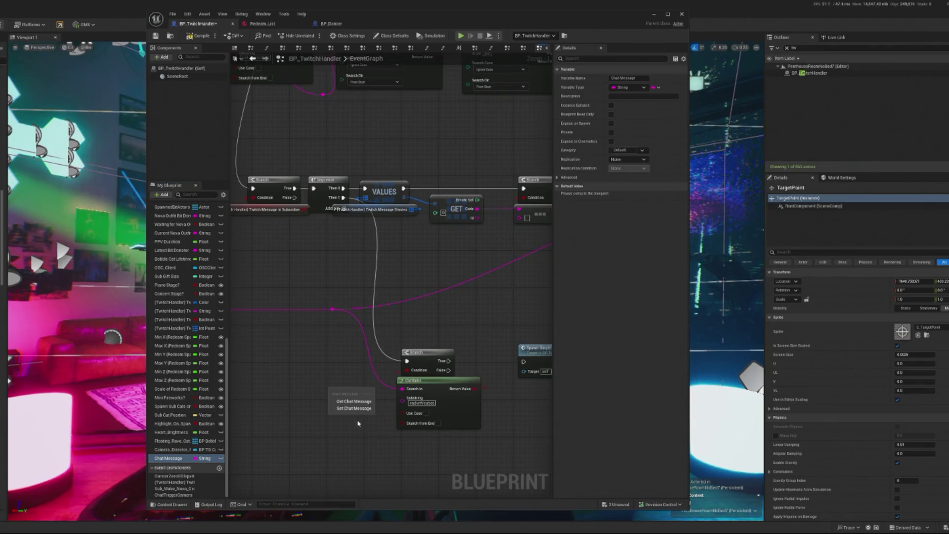
left_click(354, 409)
mouse_move(336, 310)
left_mouse_down()
mouse_move(334, 402)
mouse_move(349, 392)
left_mouse_up()
left_click_drag(343, 197, 341, 197)
mouse_move(353, 293)
left_mouse_down()
mouse_move(328, 395)
mouse_move(411, 368)
left_mouse_up()
left_click_drag(376, 403, 402, 402)
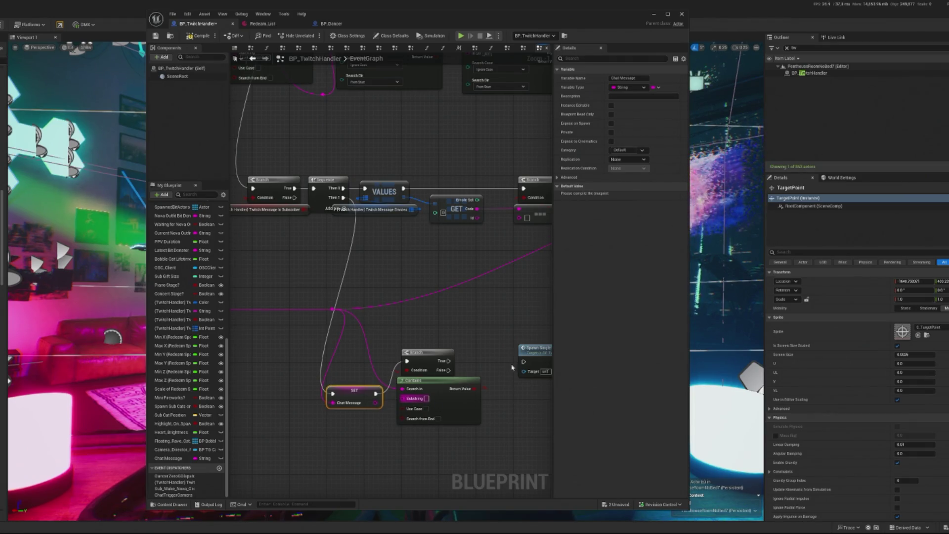
Undo the Chat Message link into Substring and reposition the SET Chat Message node.
left_click_drag(512, 367, 466, 362)
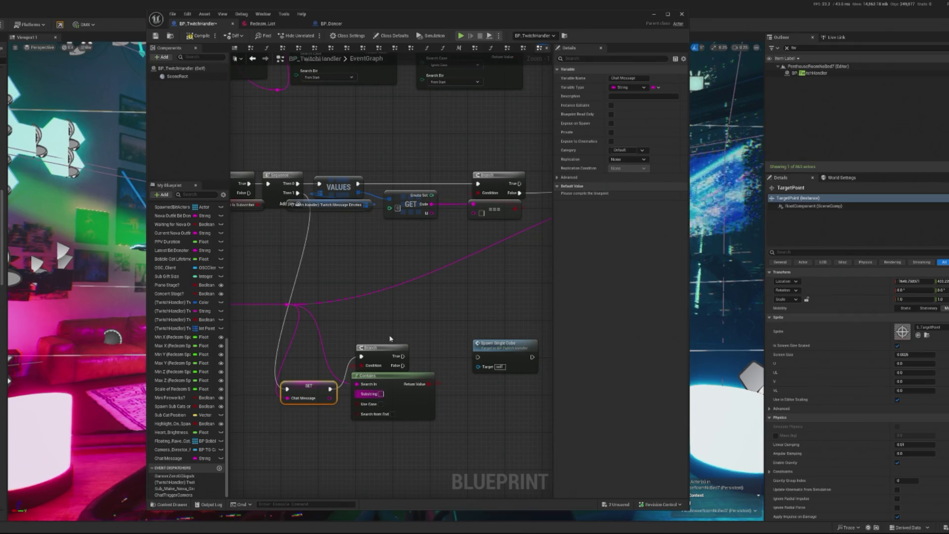
left_click(405, 403)
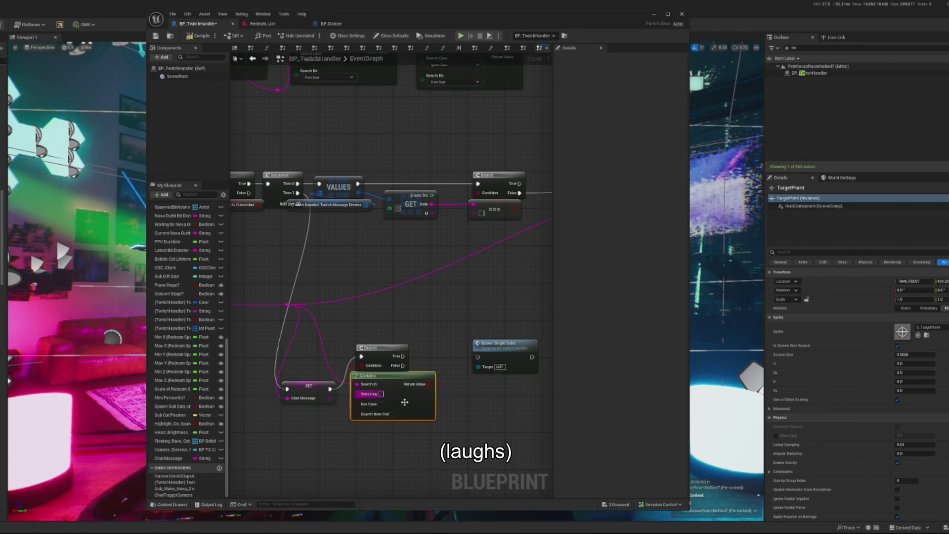
key("ctrl+z")
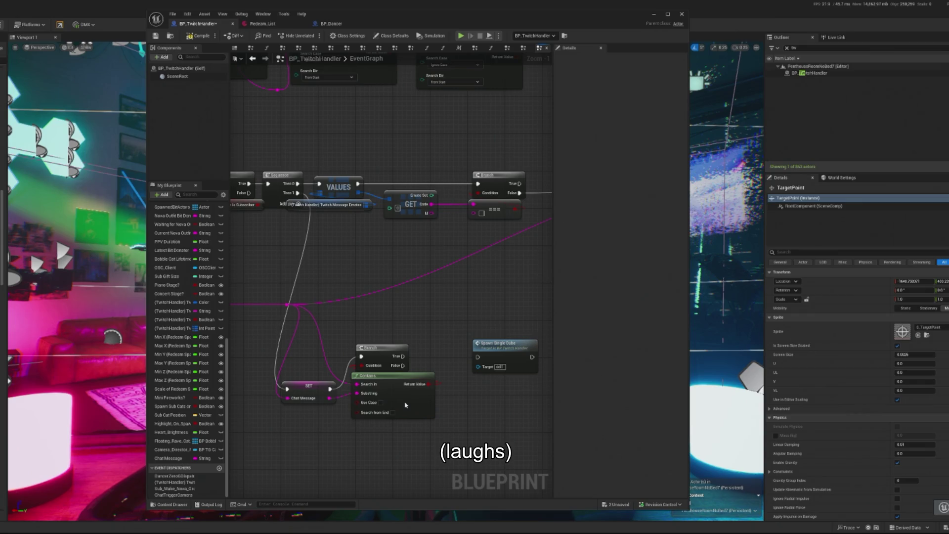
key("ctrl+y")
mouse_move(315, 393)
left_mouse_down()
mouse_move(316, 348)
mouse_move(316, 356)
mouse_move(382, 363)
left_mouse_up()
mouse_move(313, 352)
left_mouse_down()
mouse_move(380, 389)
mouse_move(477, 357)
mouse_move(425, 339)
left_mouse_up()
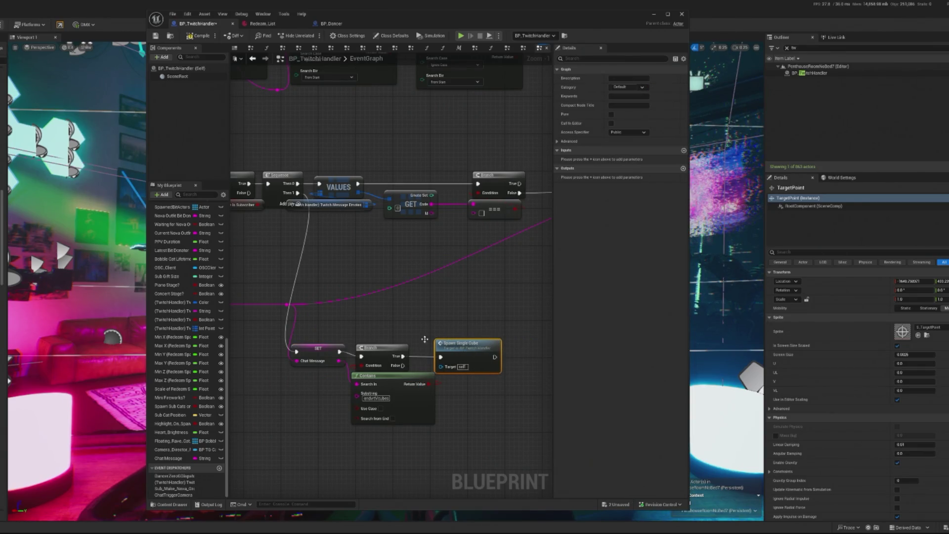
left_click_drag(317, 349, 313, 354)
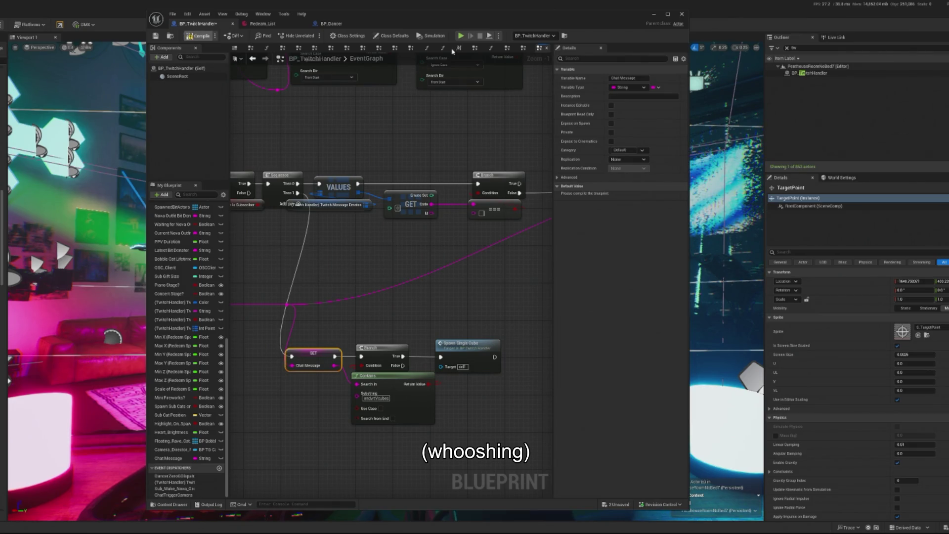
Compile the blueprint and delete the SET Chat Message node from the Branch chain.
key("ctrl+s")
left_click_drag(306, 353, 365, 356)
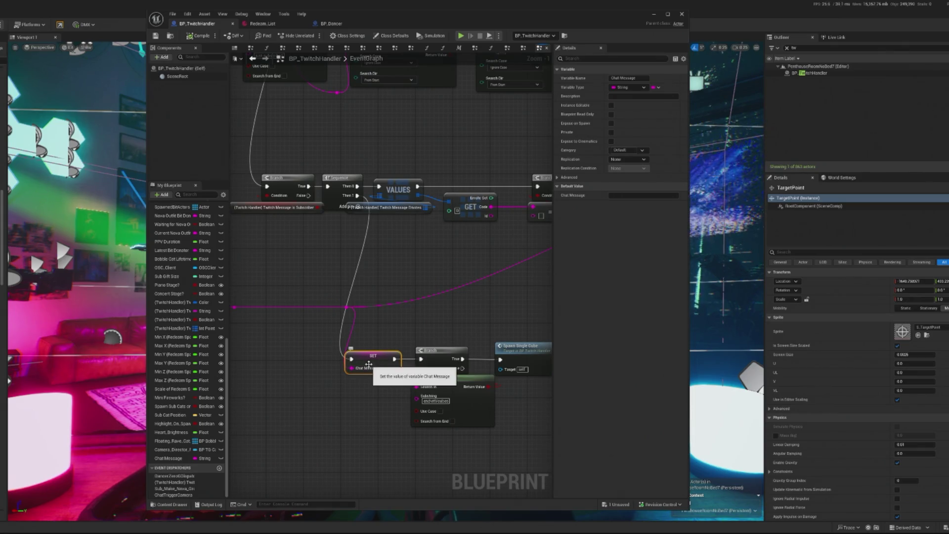
key("Delete")
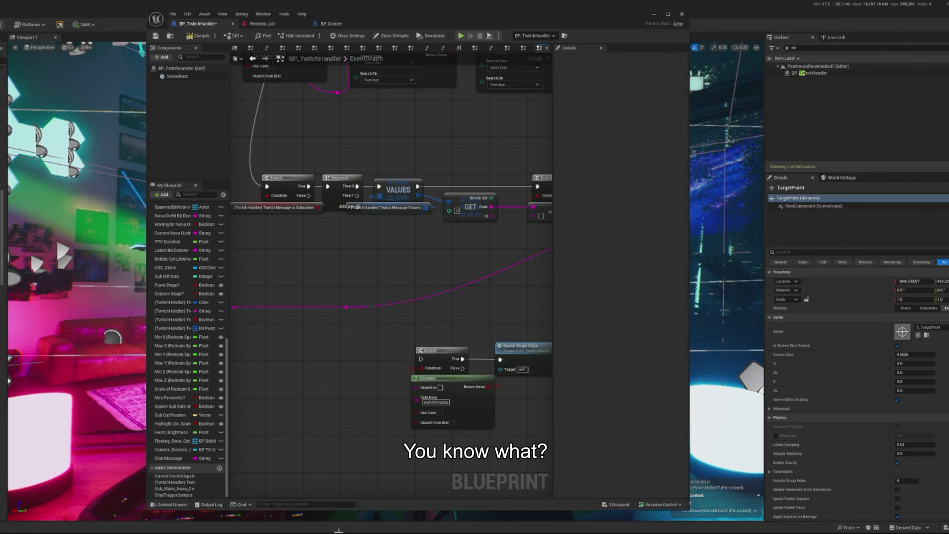
Feed a Chat Message getter into Contains' Search In and wire Sequence Then 1 to the Branch.
left_click_drag(181, 460, 418, 388)
left_click(366, 414)
left_click_drag(343, 409, 352, 392)
left_click_drag(357, 196, 420, 359)
Insert a SET Chat Message between On Message and the Sequence, storing the Message Body.
scroll(423, 351, "down", 3)
left_click_drag(437, 181, 437, 467)
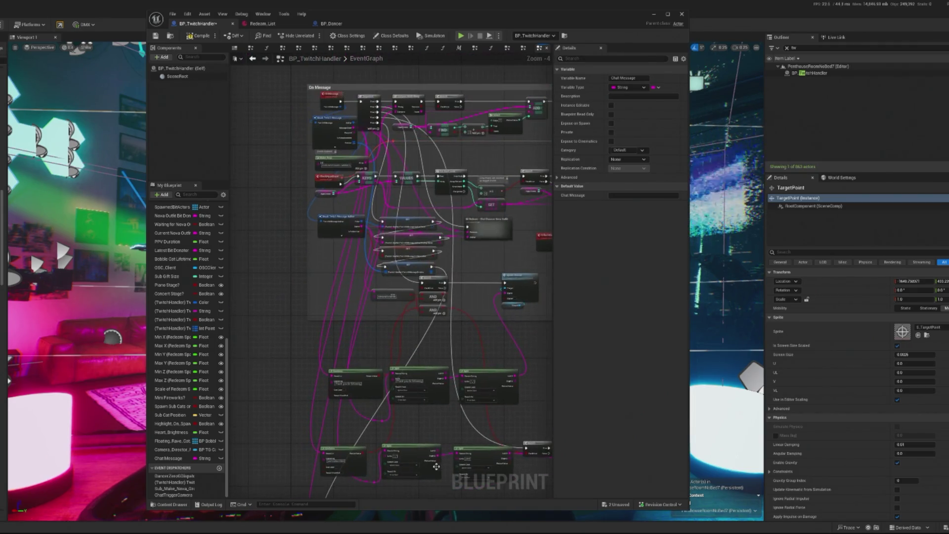
scroll(378, 247, "up", 2)
scroll(395, 221, "up", 2)
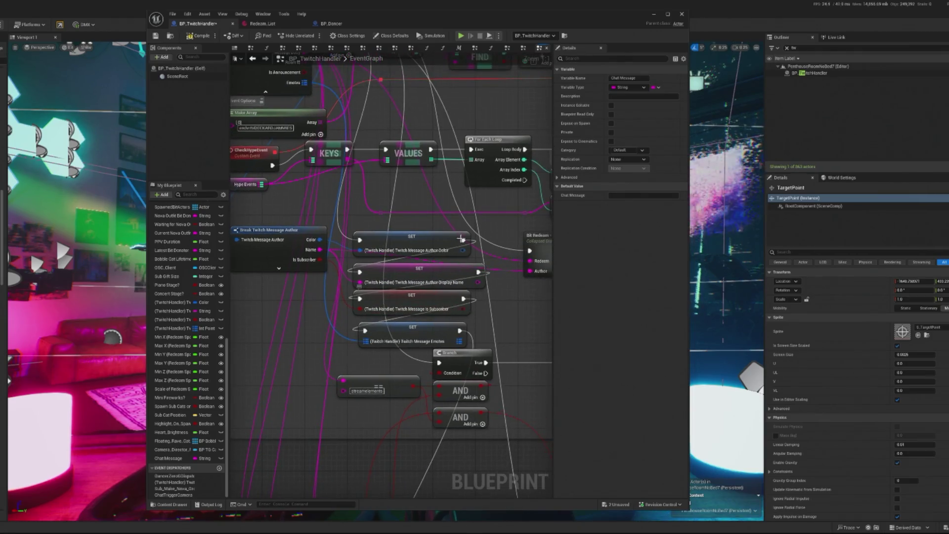
mouse_move(394, 220)
left_mouse_down()
mouse_move(337, 236)
mouse_move(166, 231)
mouse_move(501, 258)
left_mouse_up()
left_click_drag(378, 152, 379, 178)
left_click(432, 156)
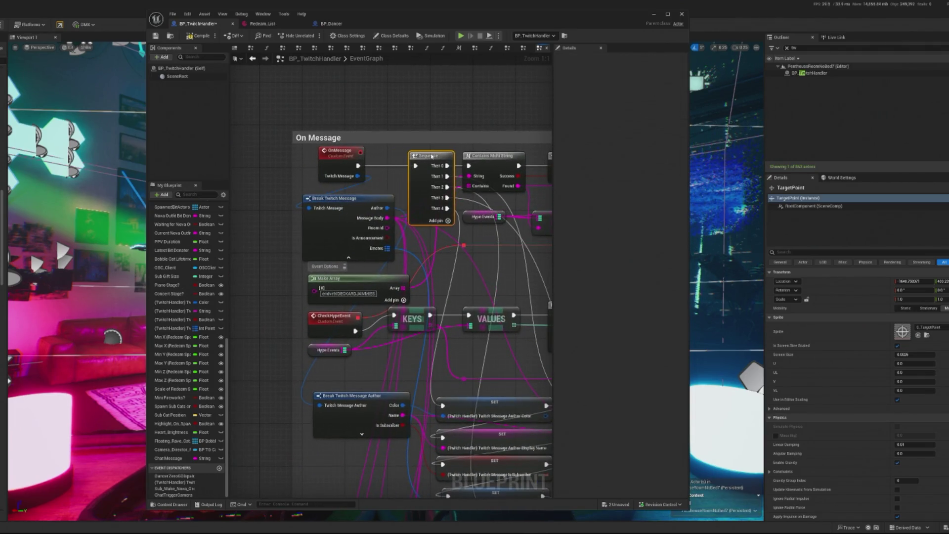
left_click_drag(407, 261, 375, 269)
mouse_move(168, 459)
left_mouse_down()
mouse_move(255, 388)
mouse_move(342, 183)
mouse_move(351, 192)
mouse_move(299, 172)
left_mouse_up()
left_click(356, 202)
mouse_move(374, 187)
left_mouse_down()
mouse_move(349, 173)
mouse_move(387, 178)
mouse_move(403, 164)
left_mouse_up()
left_click(345, 178)
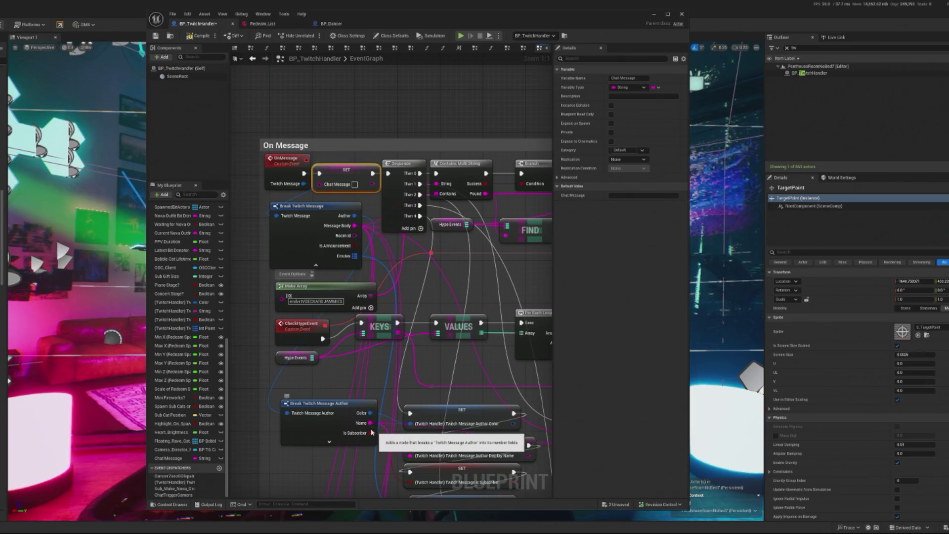
left_click_drag(353, 225, 320, 183)
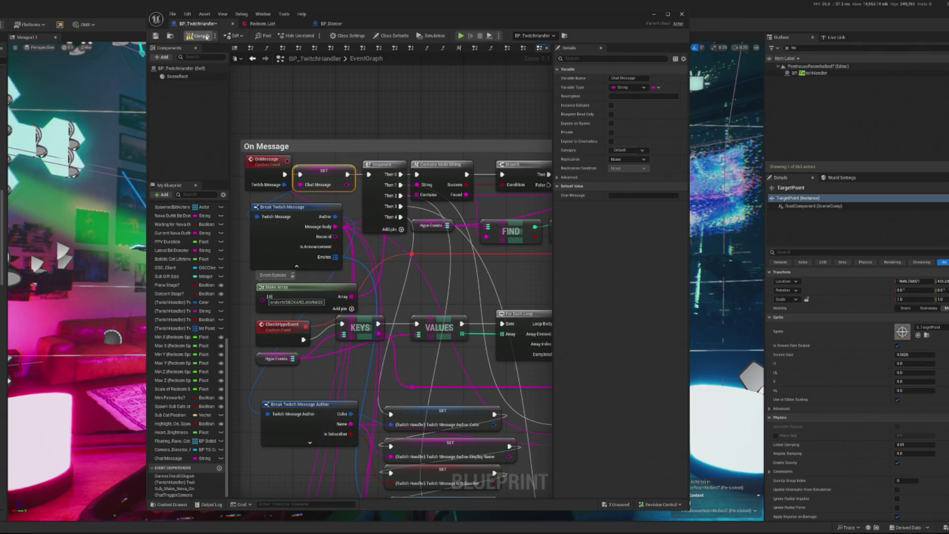
Play the level, watch cubes spawn from chat messages, then stop with Esc.
left_click(461, 37)
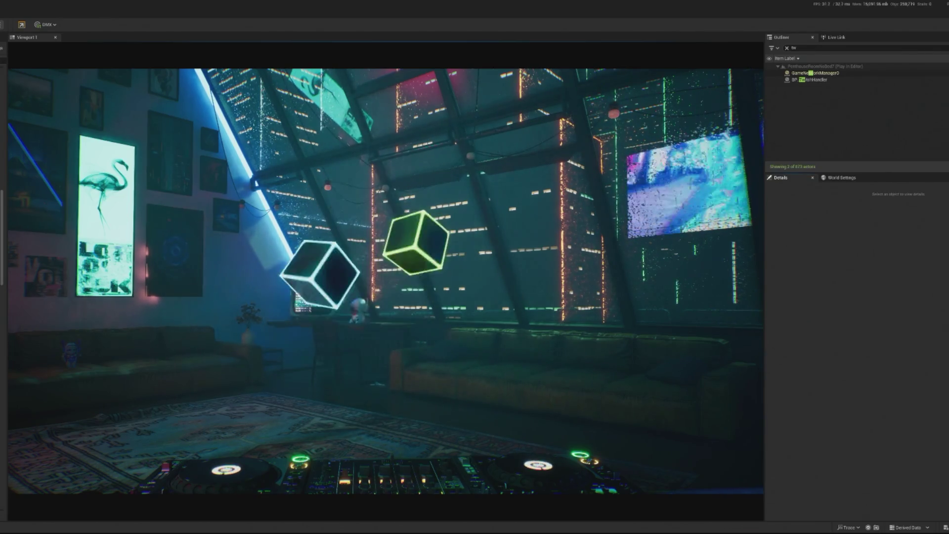
left_click(116, 356)
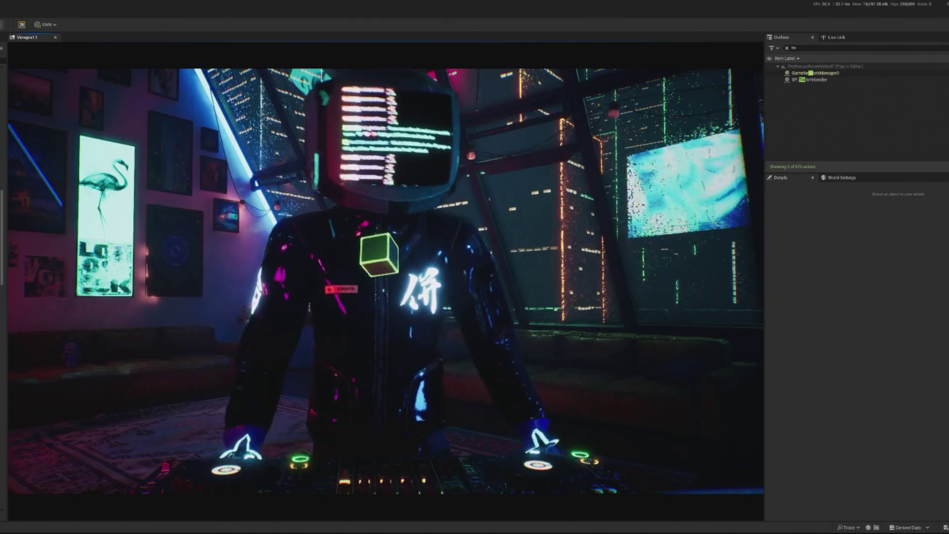
key("Escape")
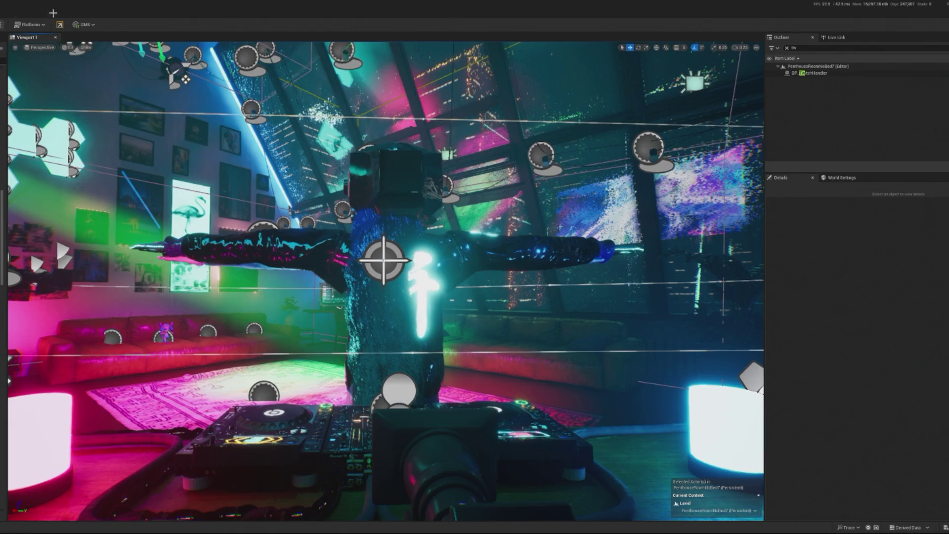
left_click(384, 260)
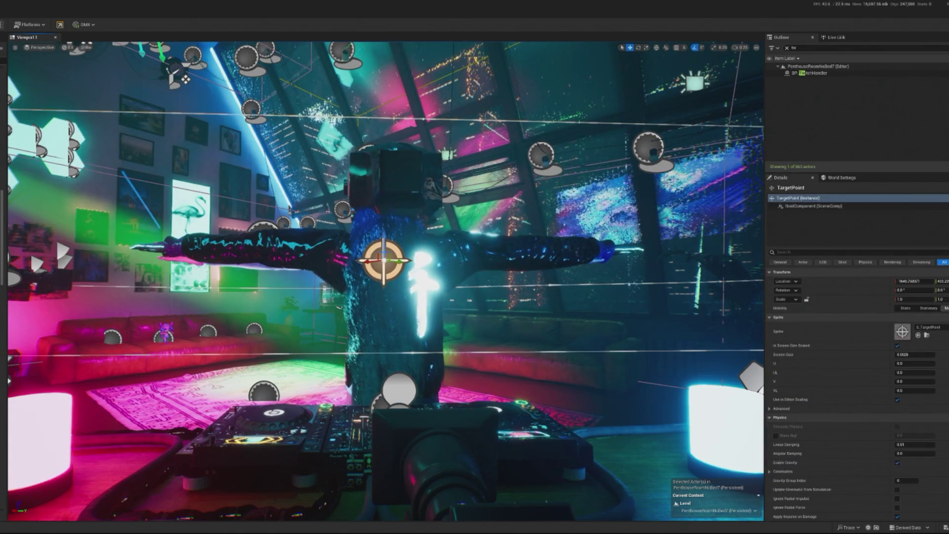